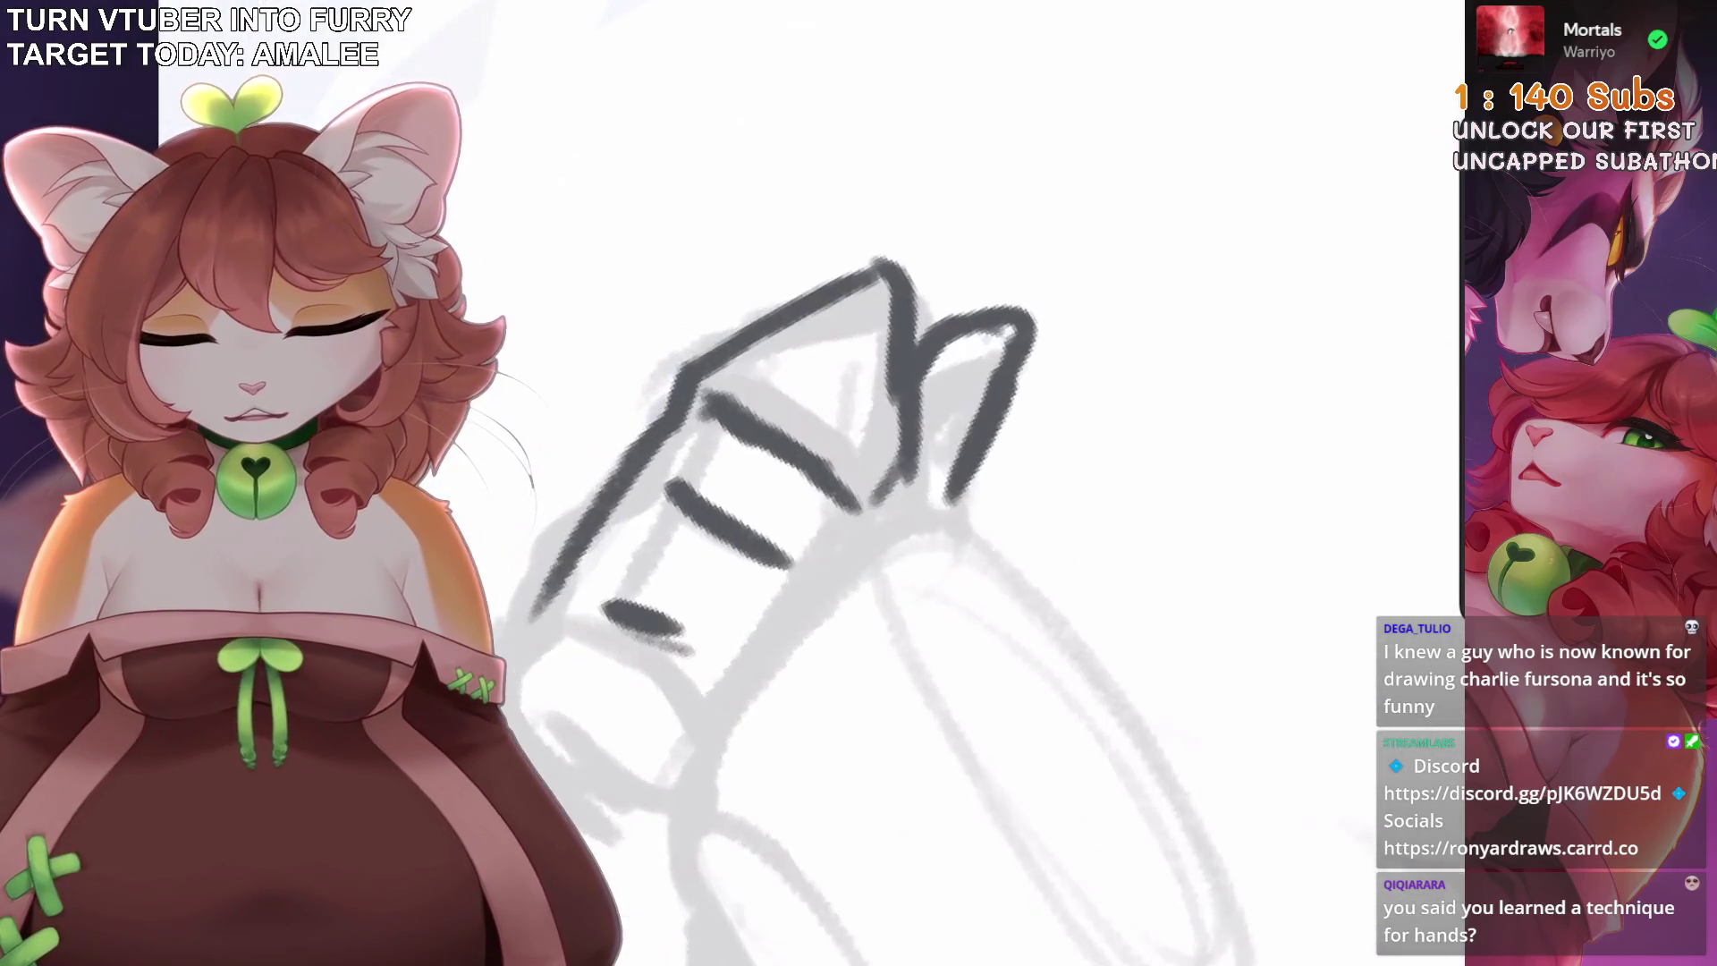
Ink a short stroke on the teacup-holding fingers, undo it, and redraw it more cleanly.
mouse_move(858, 300)
mouse_down()
mouse_move(801, 385)
mouse_move(816, 500)
mouse_up()
key(ctrl+z)
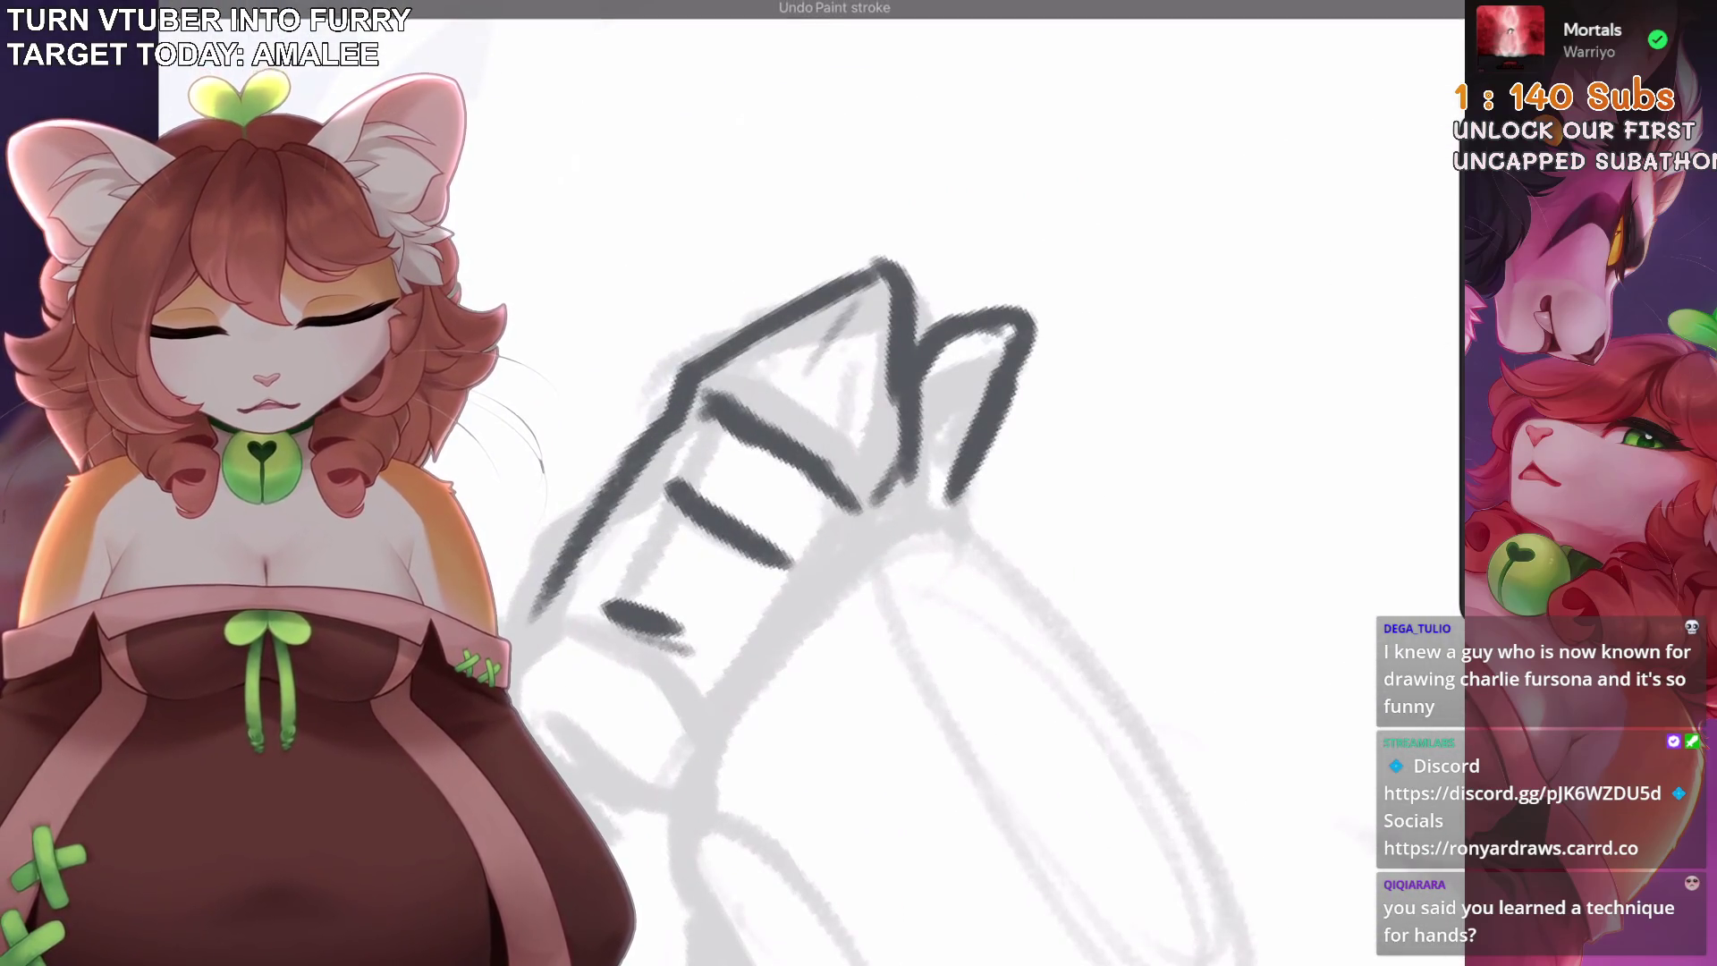
drag(814, 374, 837, 478)
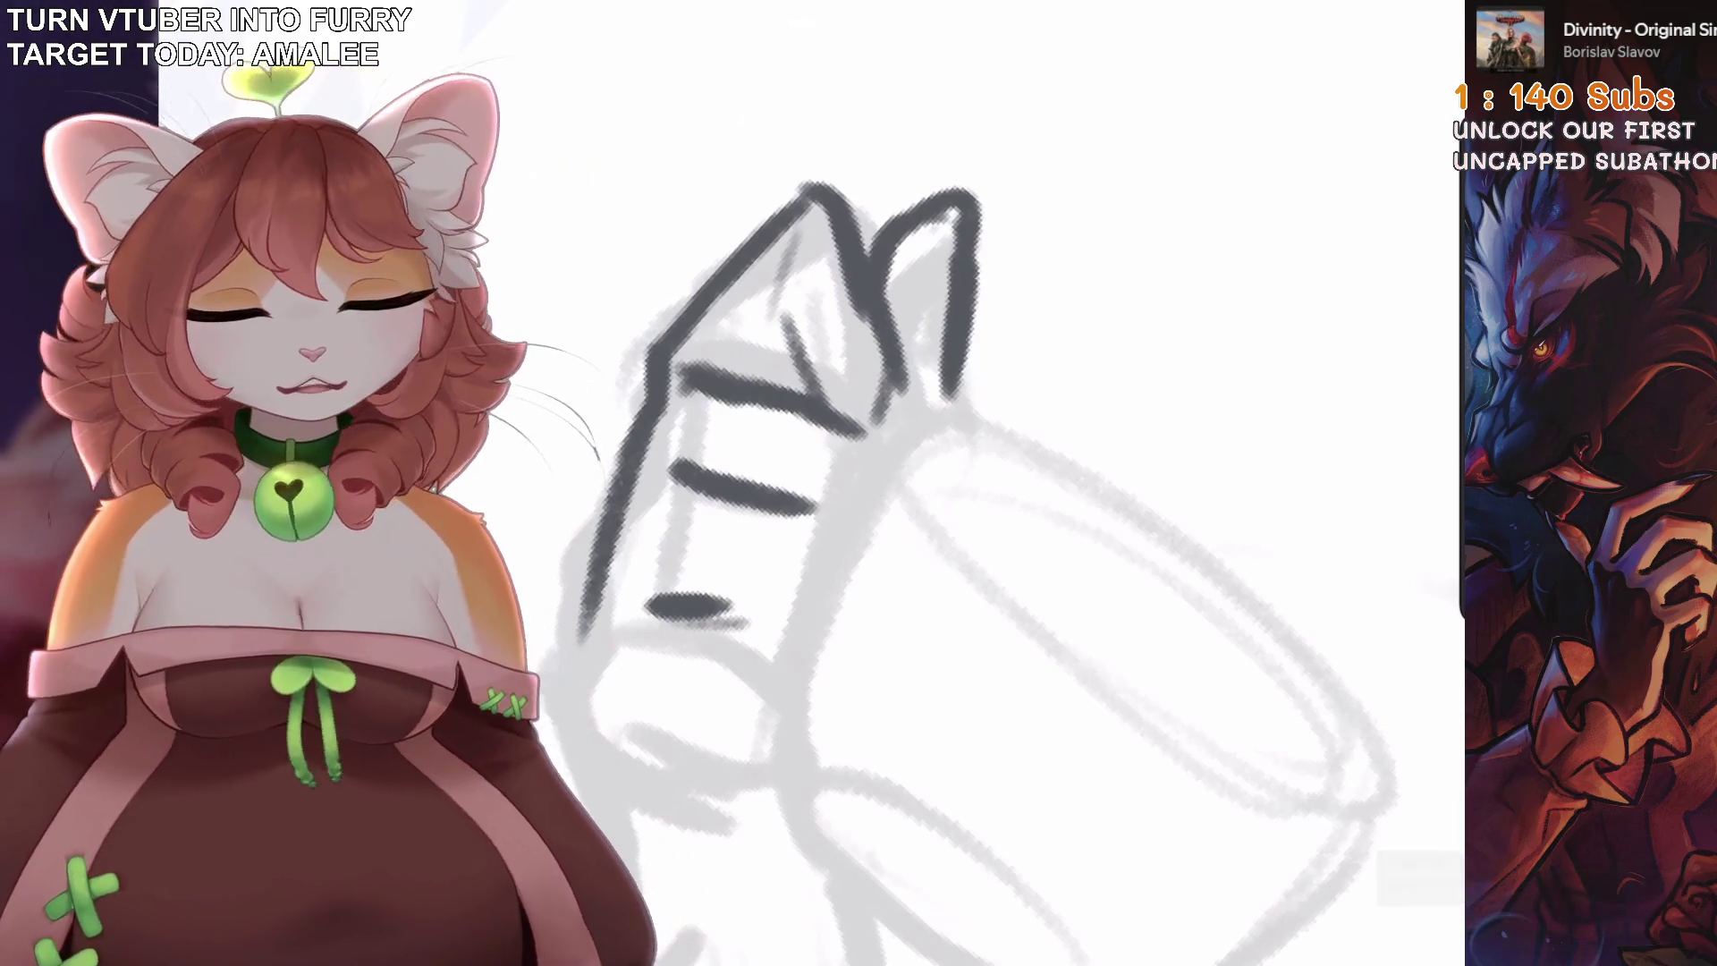
Select the inking brush and ink the hand's left edge and a diagonal stroke.
scroll(984, 482, down, 2)
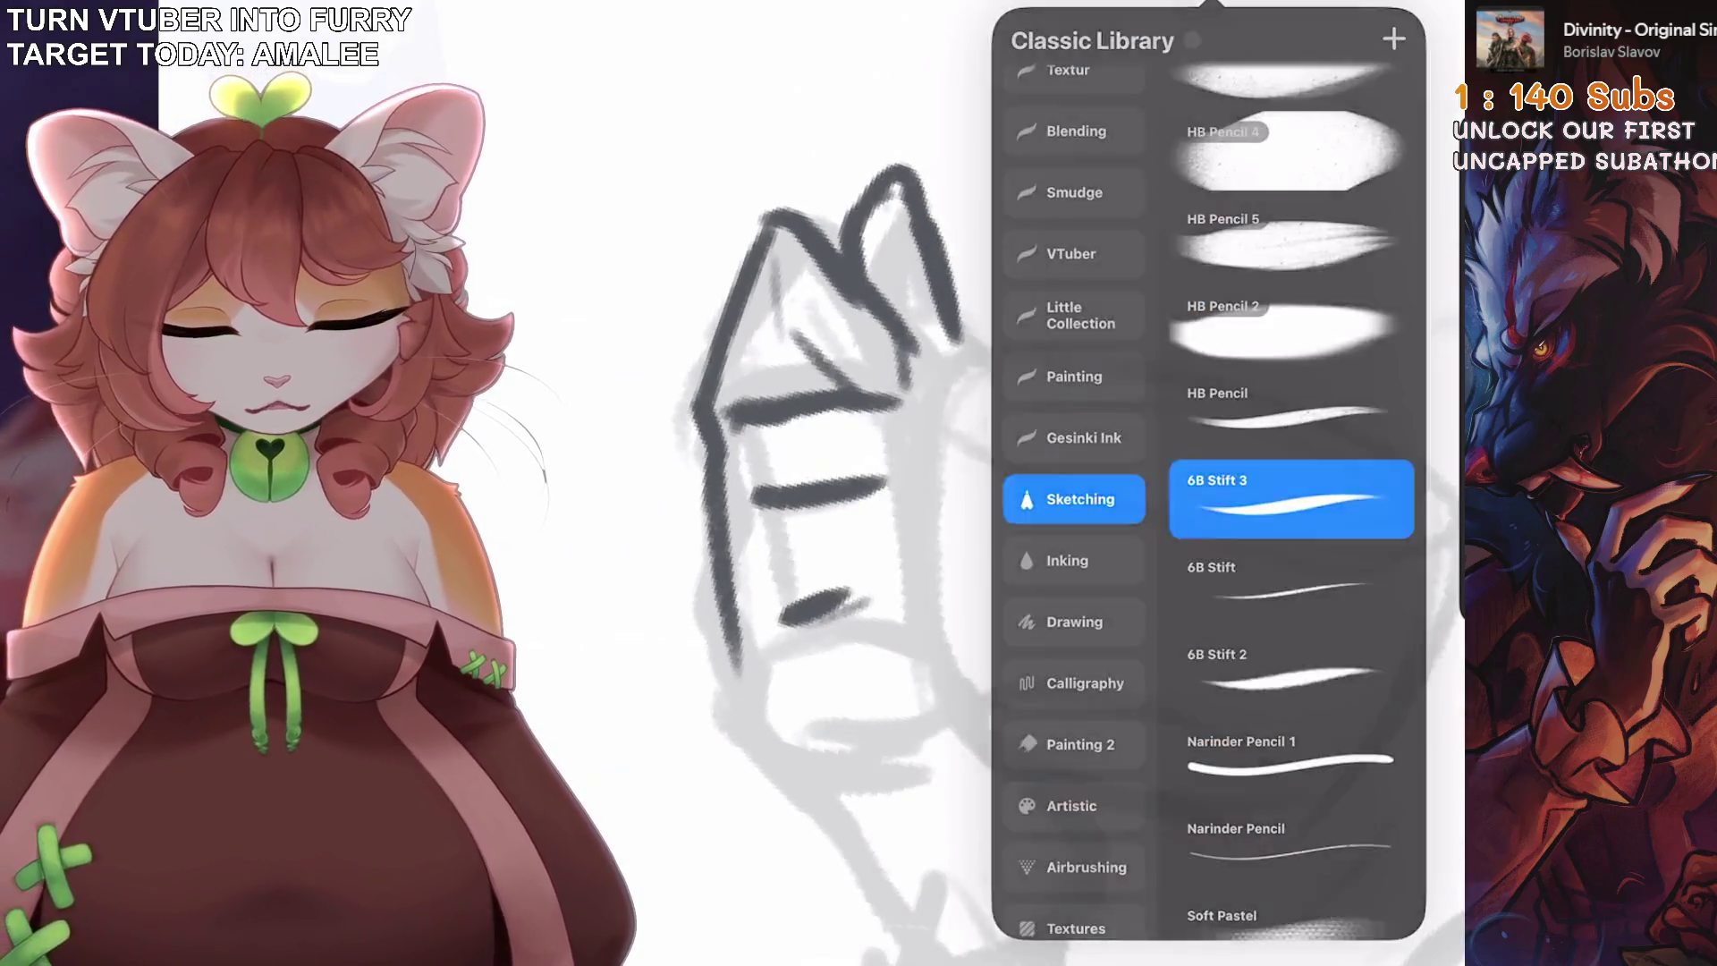
click(705, 463)
drag(705, 463, 737, 703)
drag(825, 563, 720, 755)
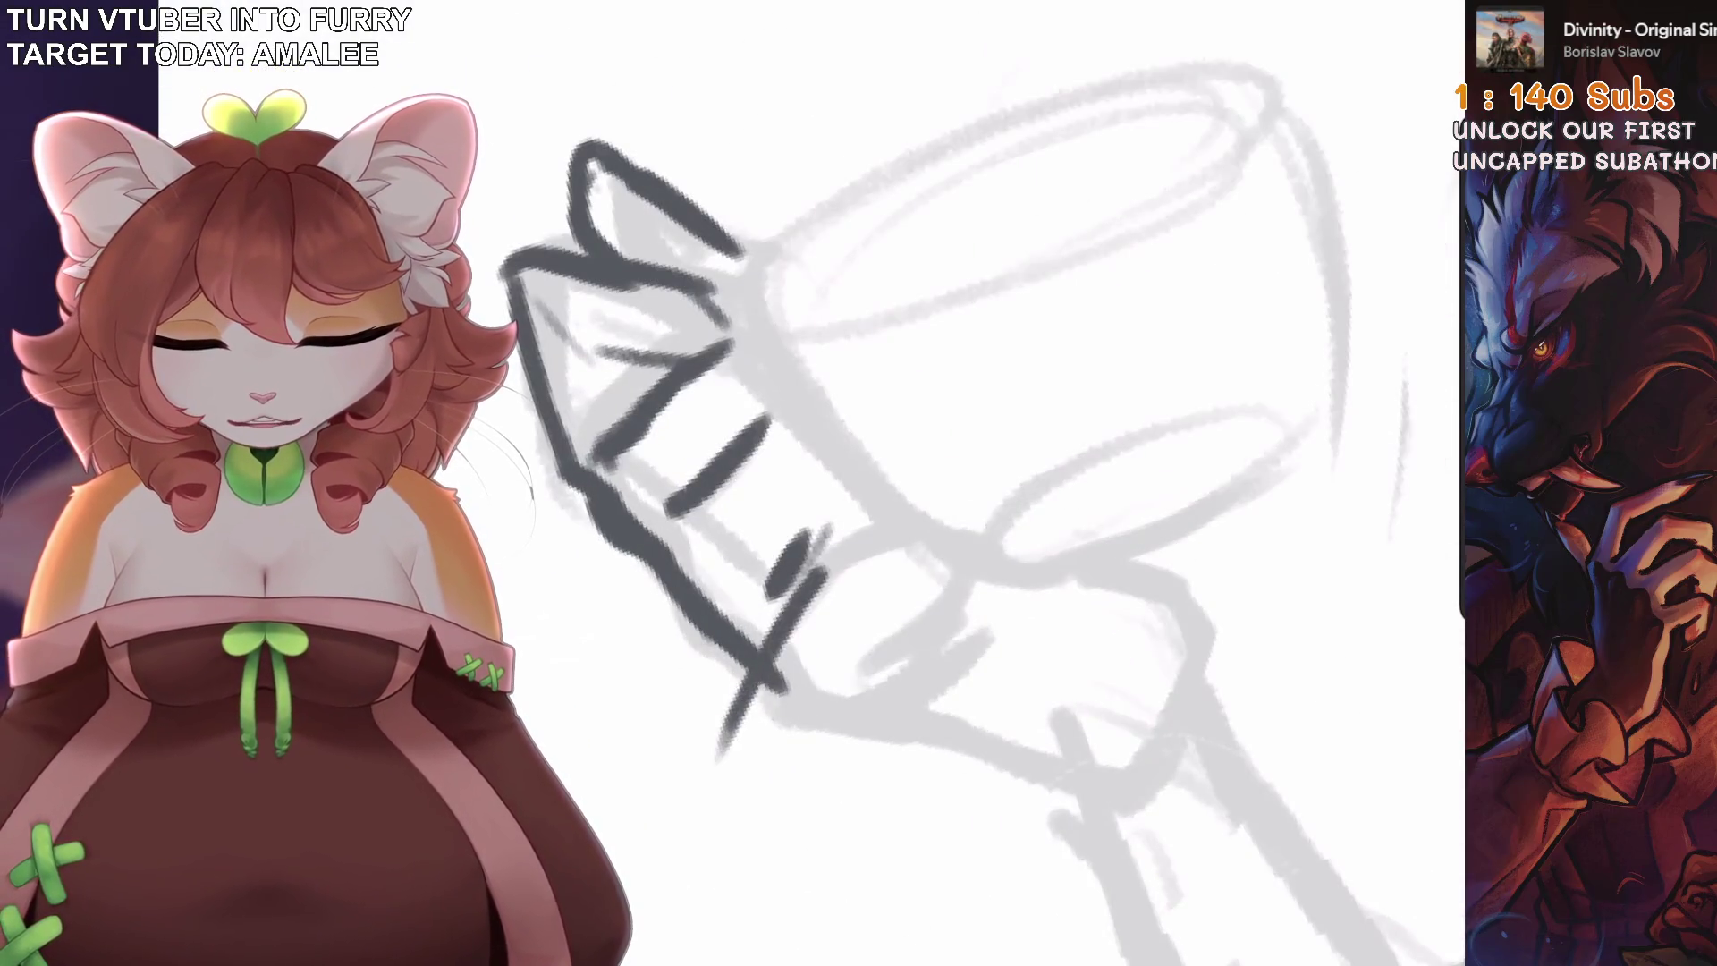
key(ctrl+z)
drag(823, 530, 729, 733)
drag(797, 585, 884, 557)
key(ctrl+z)
key(ctrl+z)
drag(769, 734, 774, 572)
key(ctrl+z)
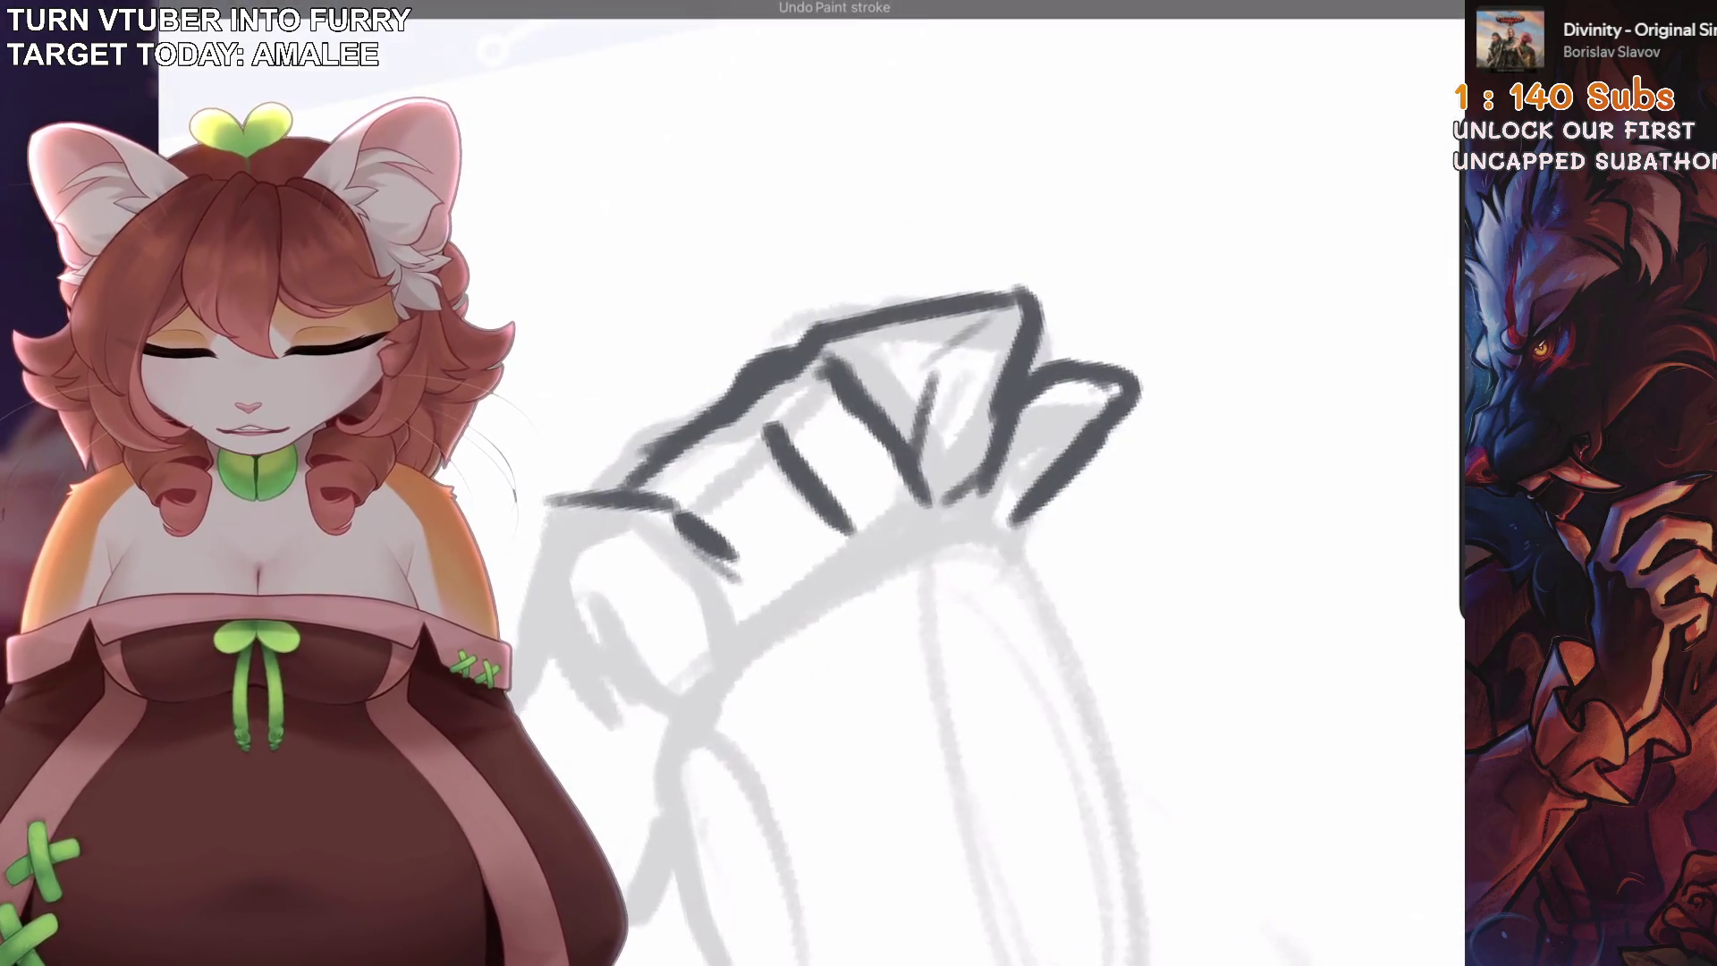
Ink the hooked line at the hand's end and the hand's lower-left edges.
drag(608, 510, 765, 470)
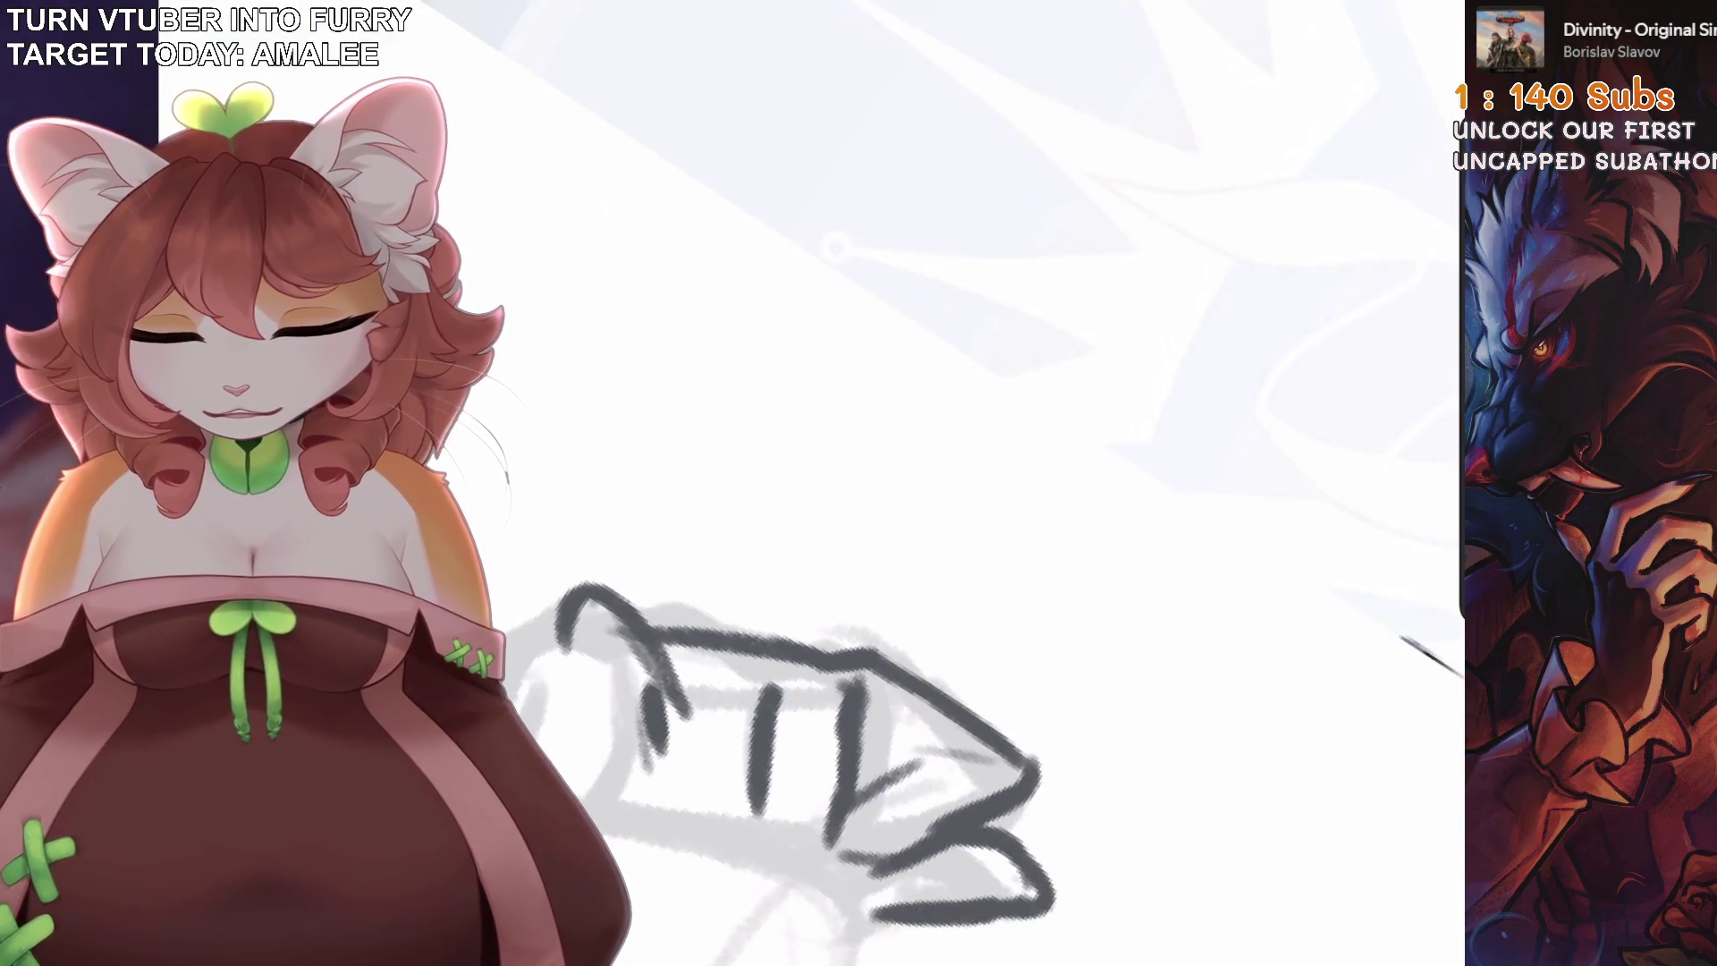
drag(582, 583, 526, 637)
drag(652, 771, 675, 687)
mouse_move(622, 456)
mouse_down()
mouse_move(597, 639)
mouse_move(612, 671)
mouse_up()
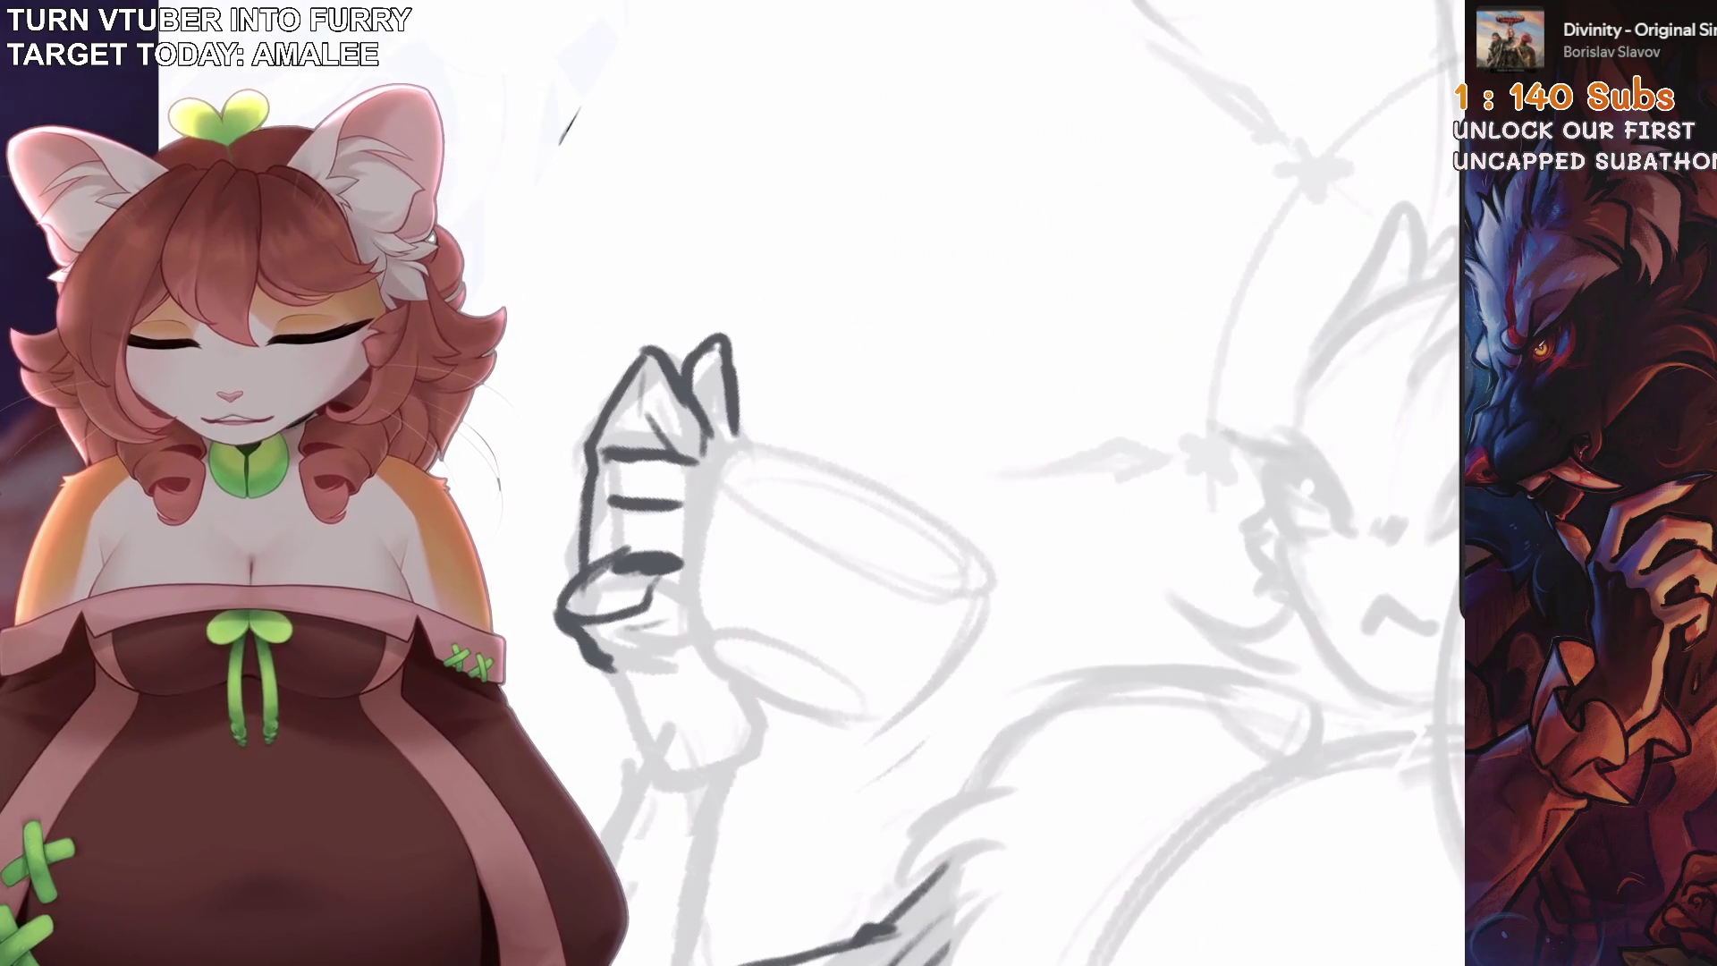
key(ctrl+z)
drag(711, 543, 830, 597)
drag(599, 517, 657, 715)
drag(630, 728, 720, 680)
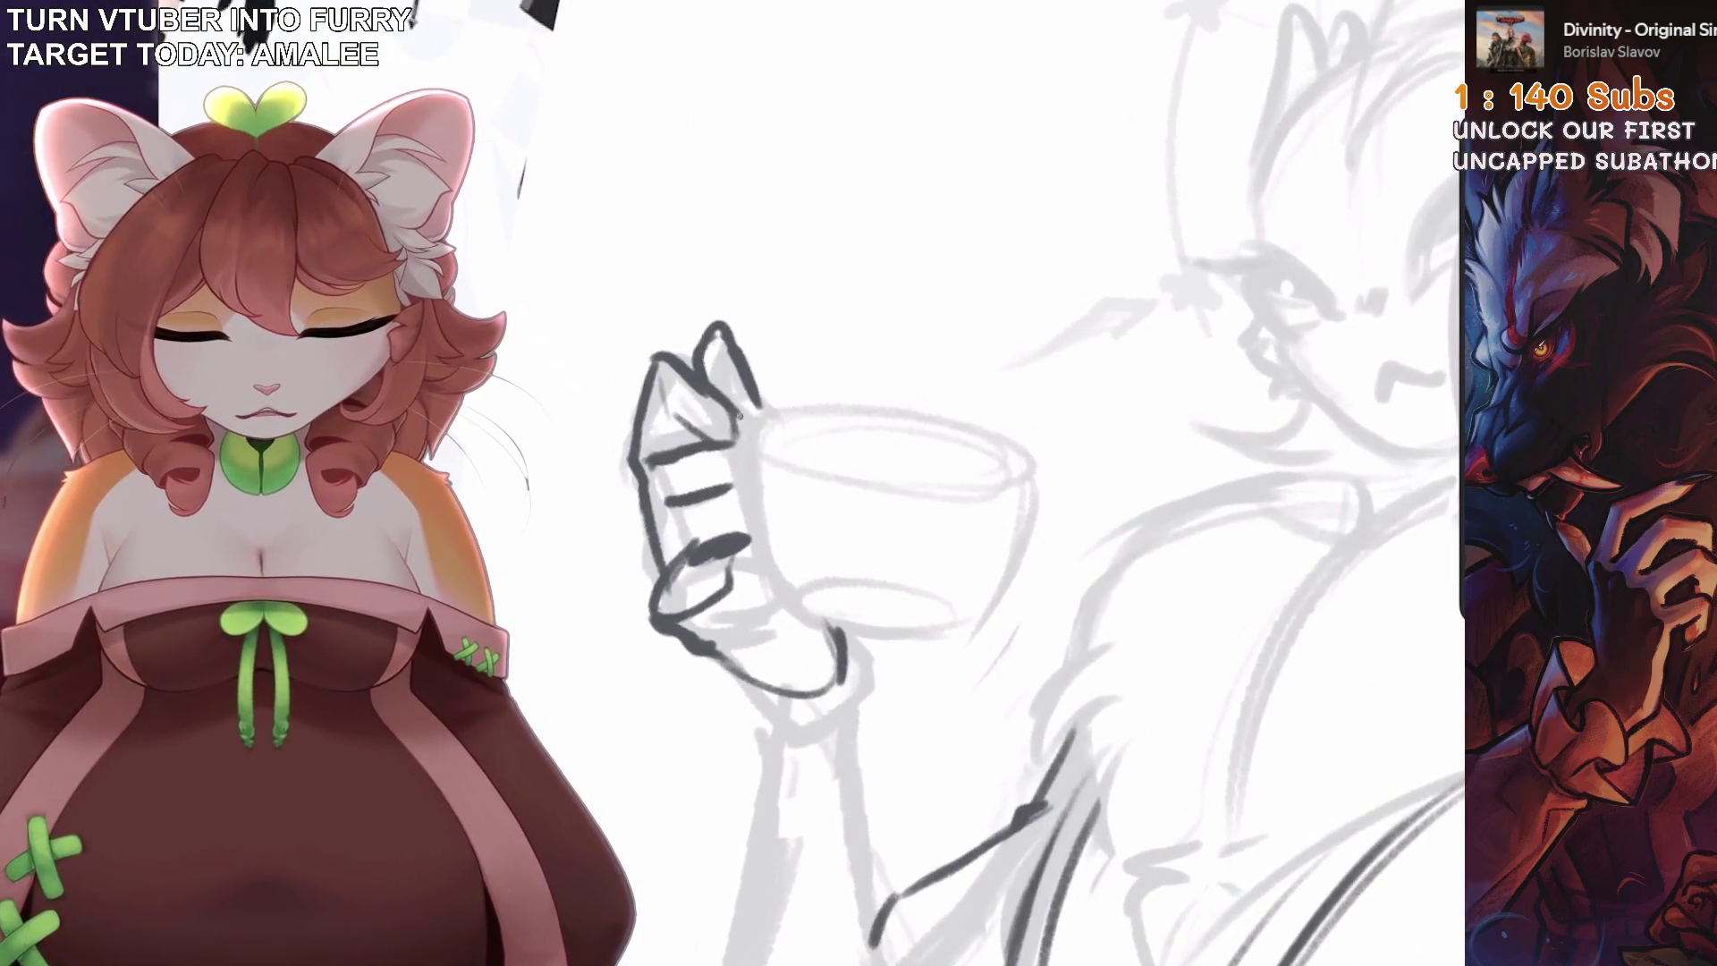
Redo the line across the fingers and add small strokes on them.
scroll(357, 590, up, 2)
mouse_move(760, 443)
mouse_down()
mouse_move(778, 480)
mouse_move(791, 428)
mouse_move(773, 416)
mouse_move(815, 396)
mouse_up()
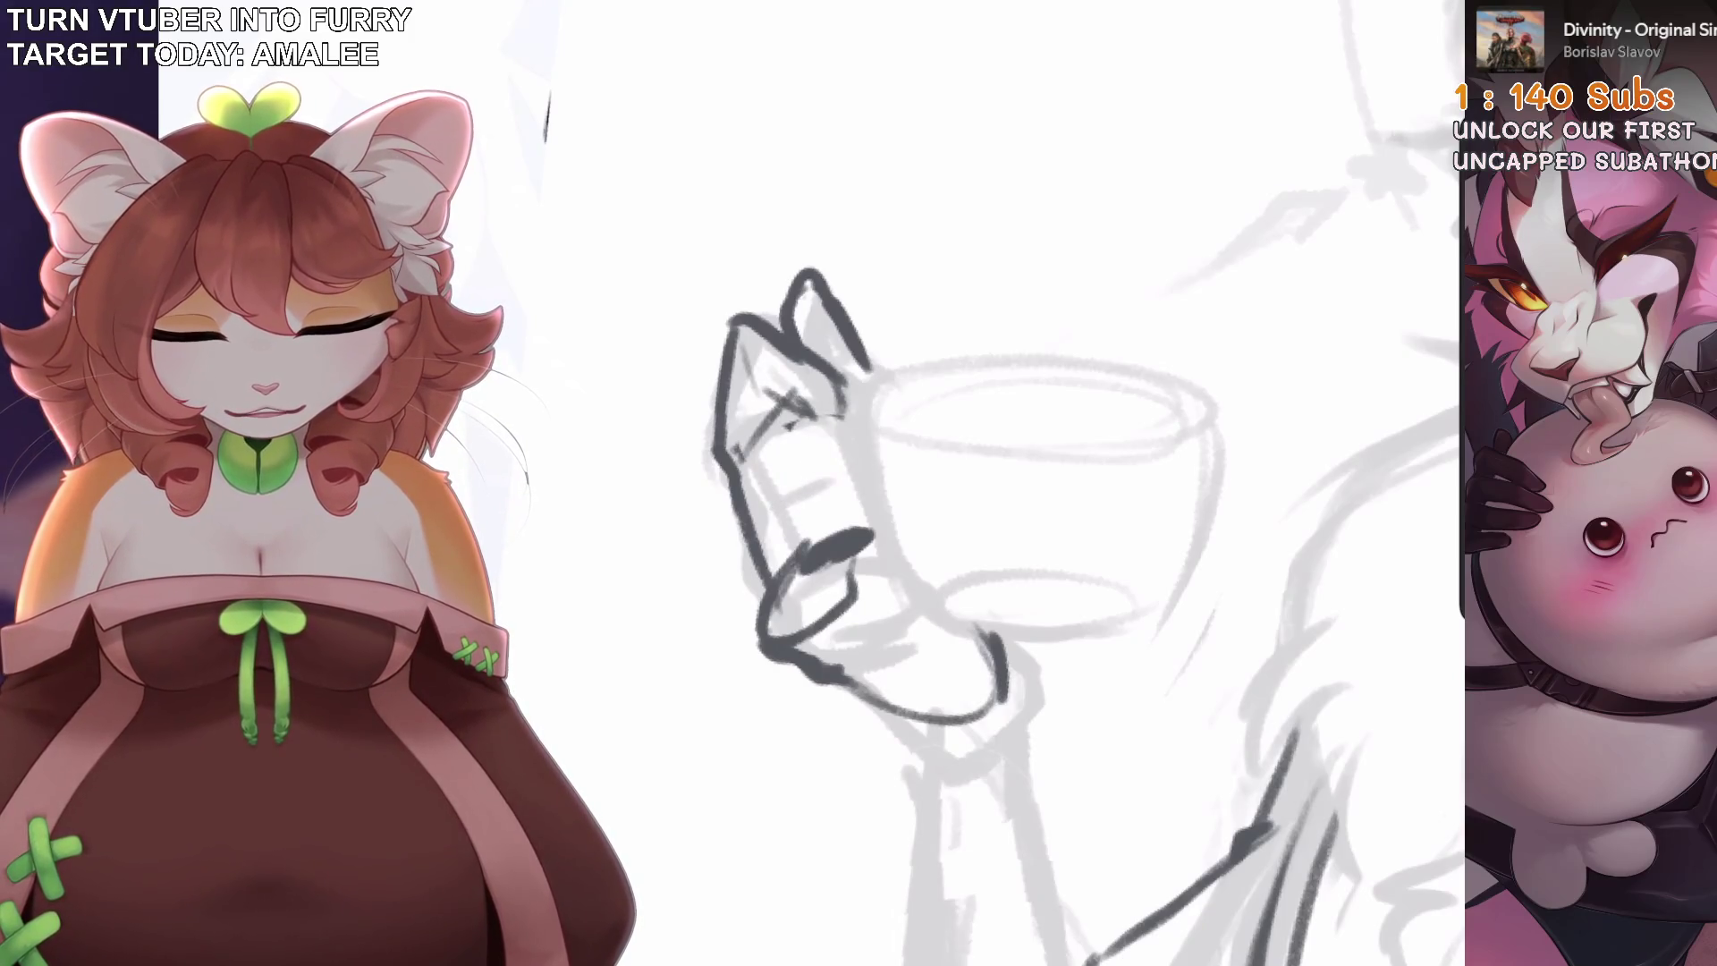
key(ctrl+z)
key(ctrl+z)
mouse_move(767, 490)
mouse_down()
mouse_move(812, 446)
mouse_move(827, 389)
mouse_move(846, 398)
mouse_up()
scroll(805, 501, down, 2)
drag(653, 586, 719, 565)
drag(709, 605, 673, 617)
scroll(673, 617, up, 2)
mouse_move(733, 545)
mouse_down()
mouse_move(778, 540)
mouse_move(783, 565)
mouse_up()
Add short dark strokes on and near the hand, undoing the last one.
scroll(778, 545, down, 1)
scroll(778, 545, down, 2)
drag(748, 505, 804, 570)
scroll(787, 545, down, 2)
scroll(769, 501, up, 3)
drag(662, 416, 612, 537)
scroll(644, 483, down, 3)
scroll(680, 501, up, 2)
key(ctrl+z)
Trace a dark ellipse for the teacup's top rim.
scroll(787, 536, down, 3)
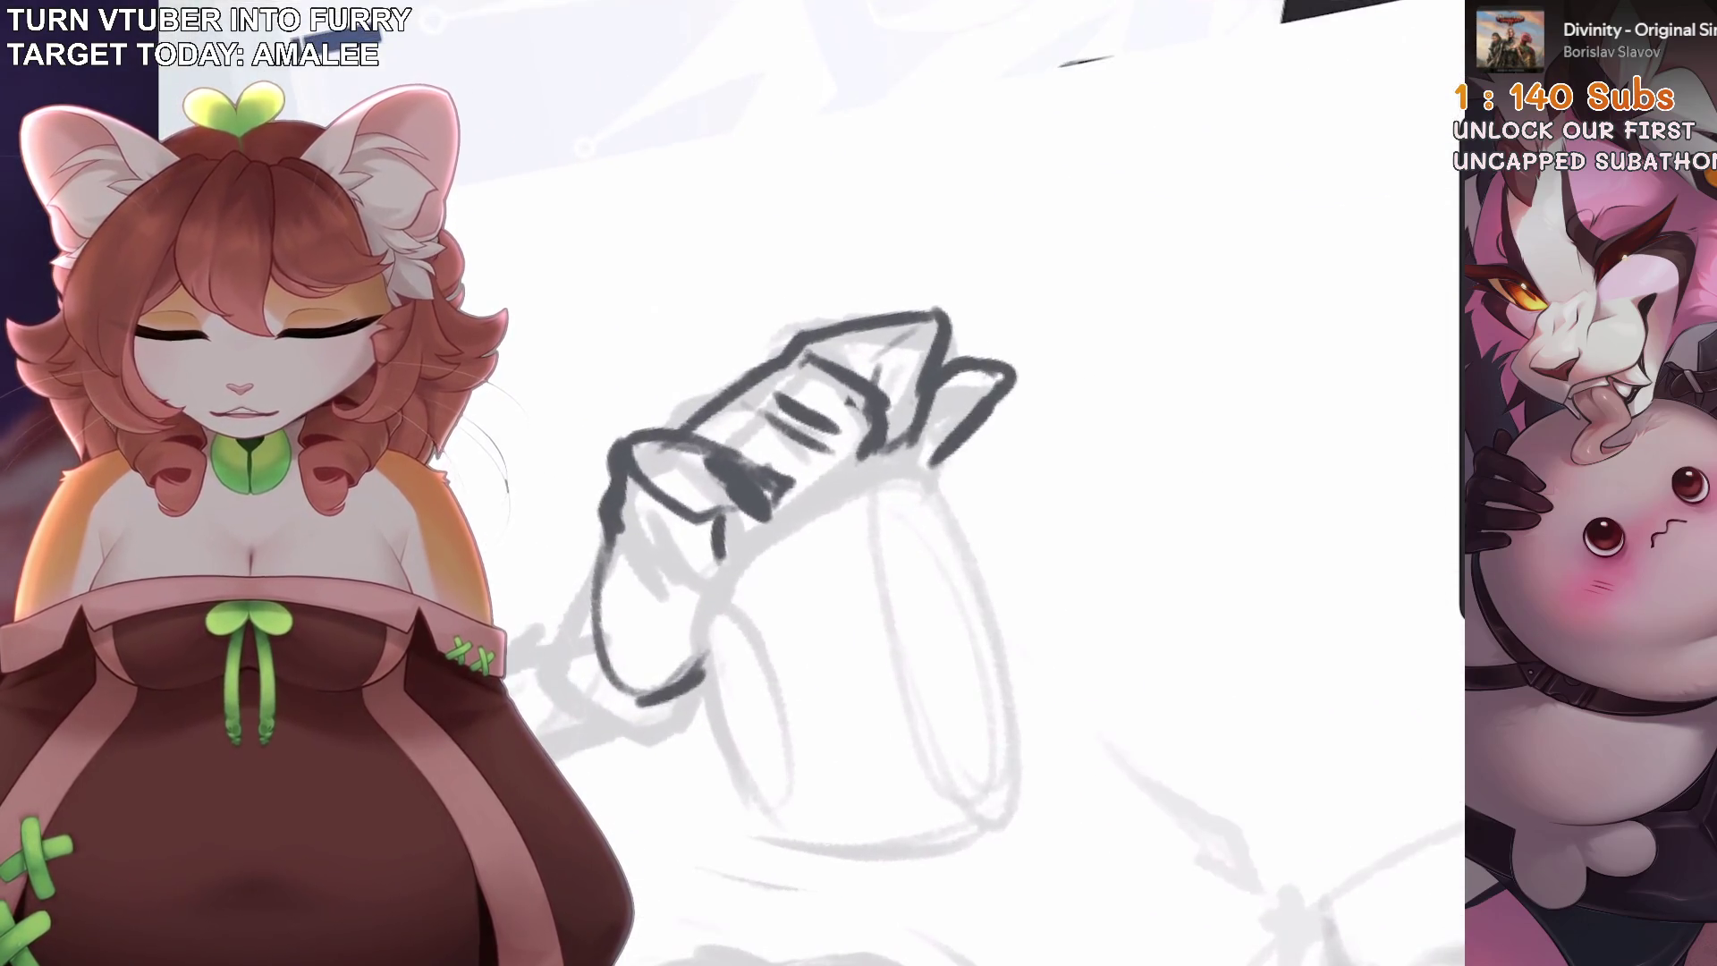
scroll(1011, 483, up, 2)
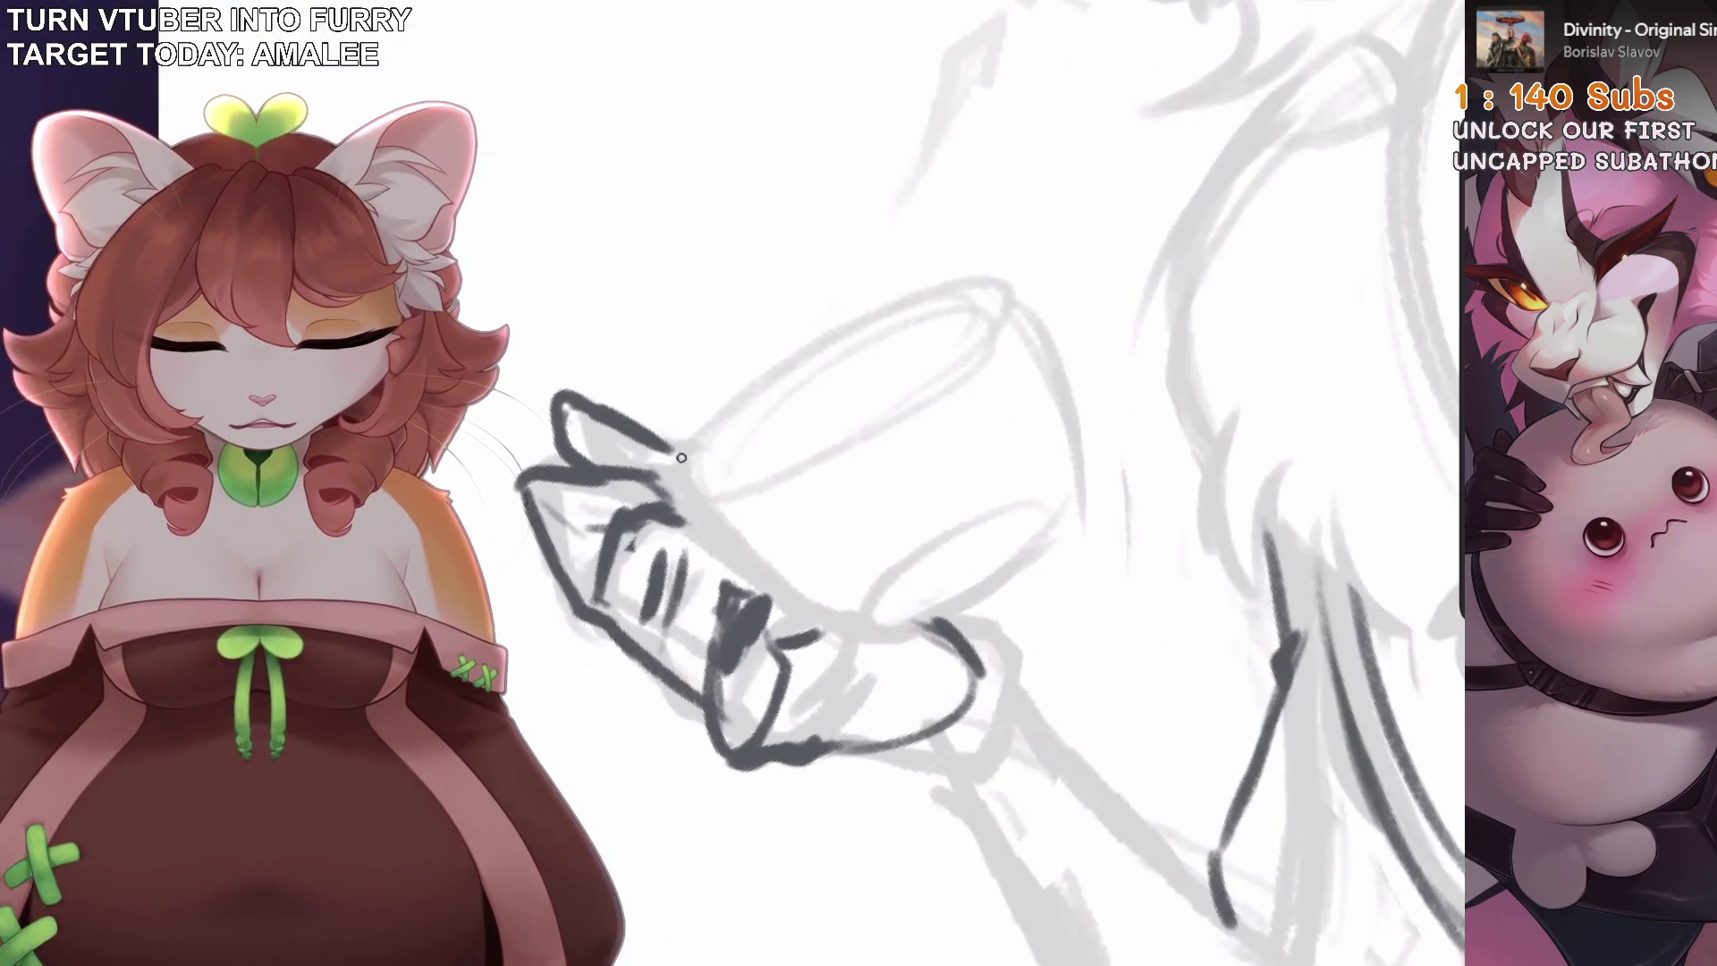
scroll(1010, 483, up, 2)
scroll(1011, 483, down, 5)
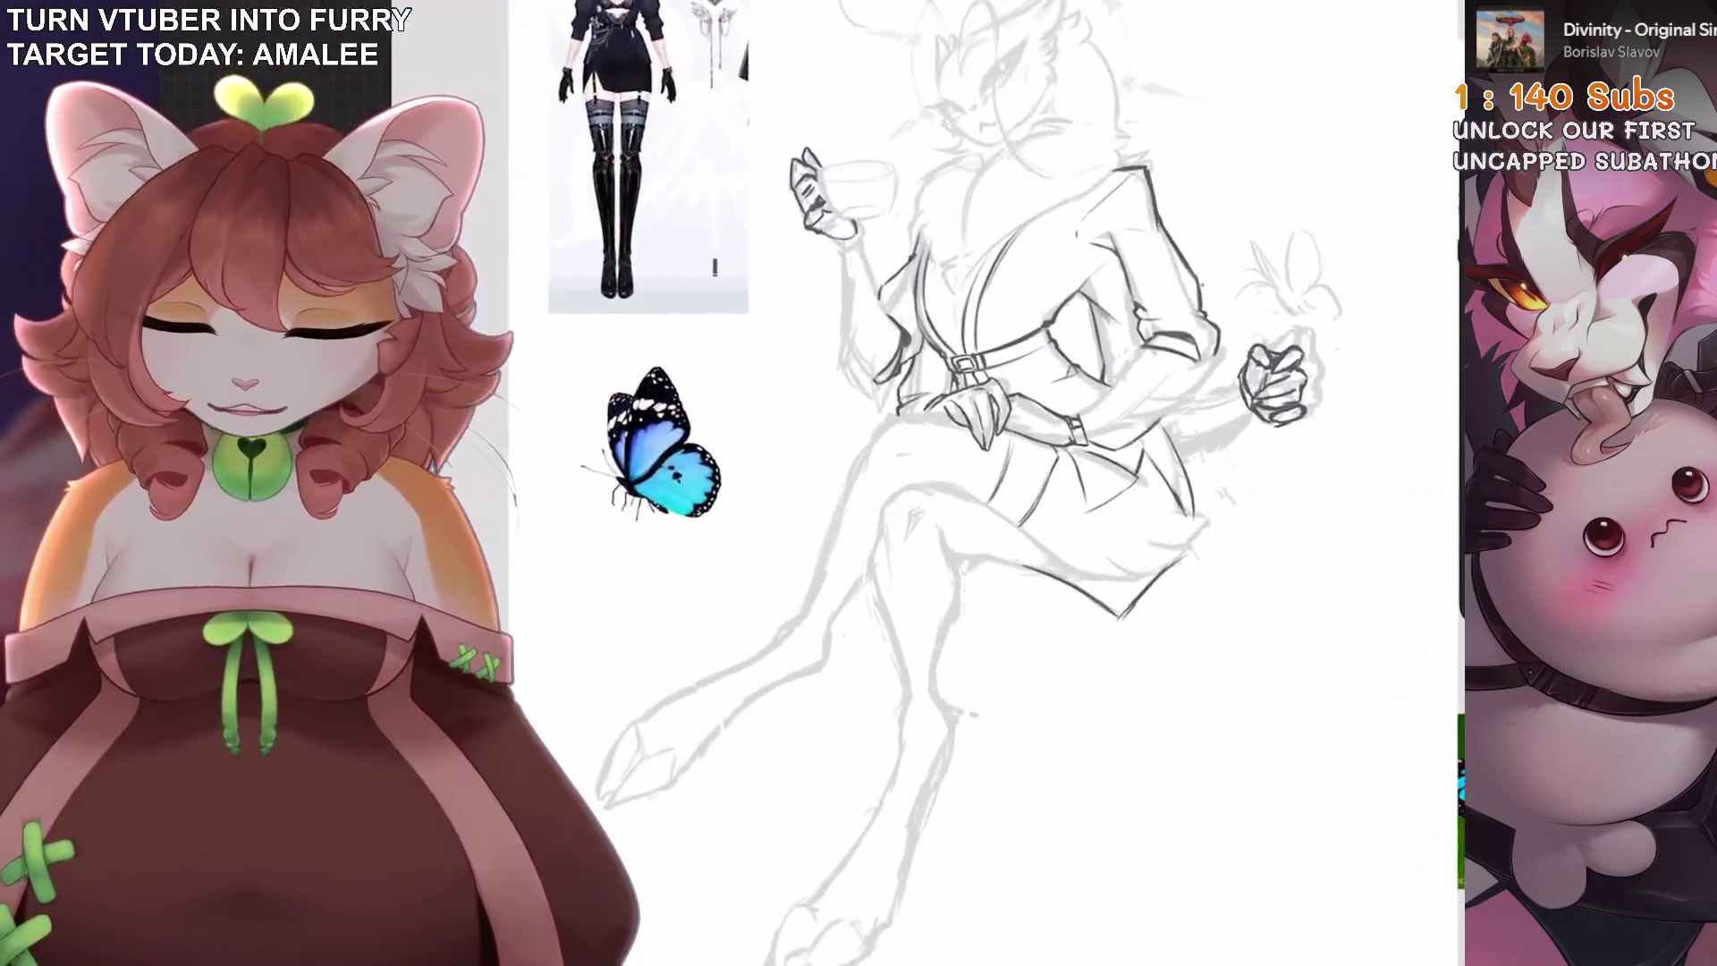
scroll(1011, 483, up, 5)
scroll(1011, 482, down, 5)
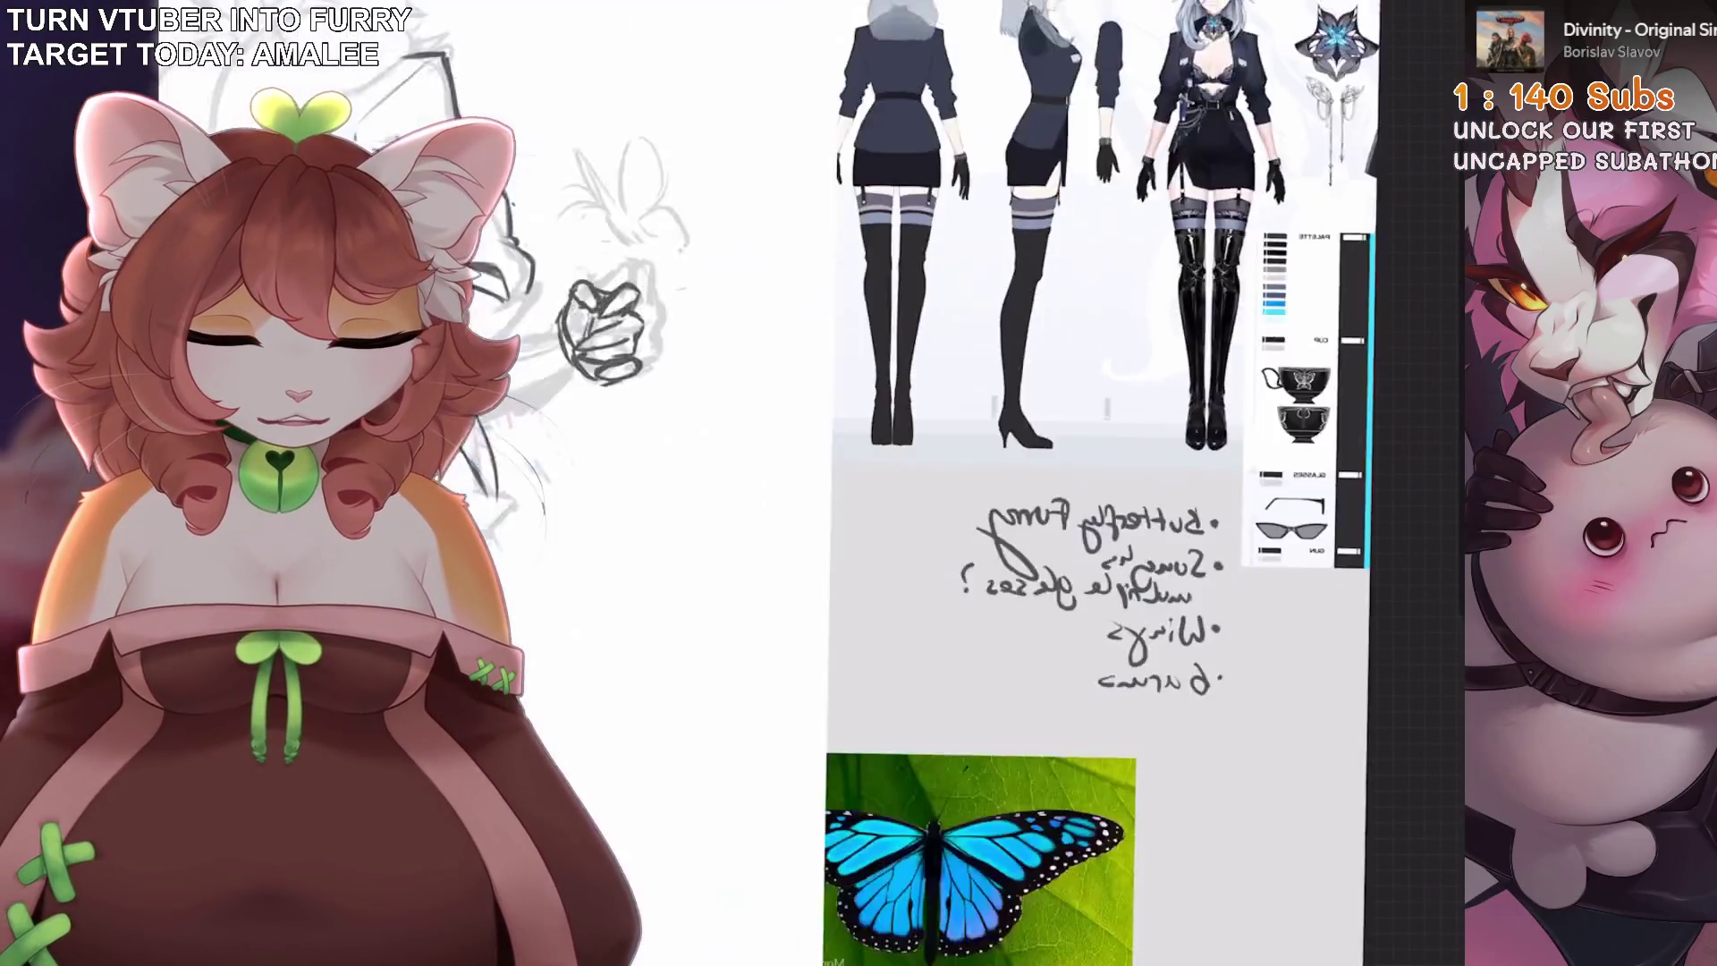
scroll(1010, 483, up, 5)
scroll(1011, 482, up, 3)
mouse_move(652, 465)
mouse_down()
mouse_move(657, 447)
mouse_move(904, 384)
mouse_move(834, 294)
mouse_move(894, 261)
mouse_move(957, 366)
mouse_move(789, 461)
mouse_up()
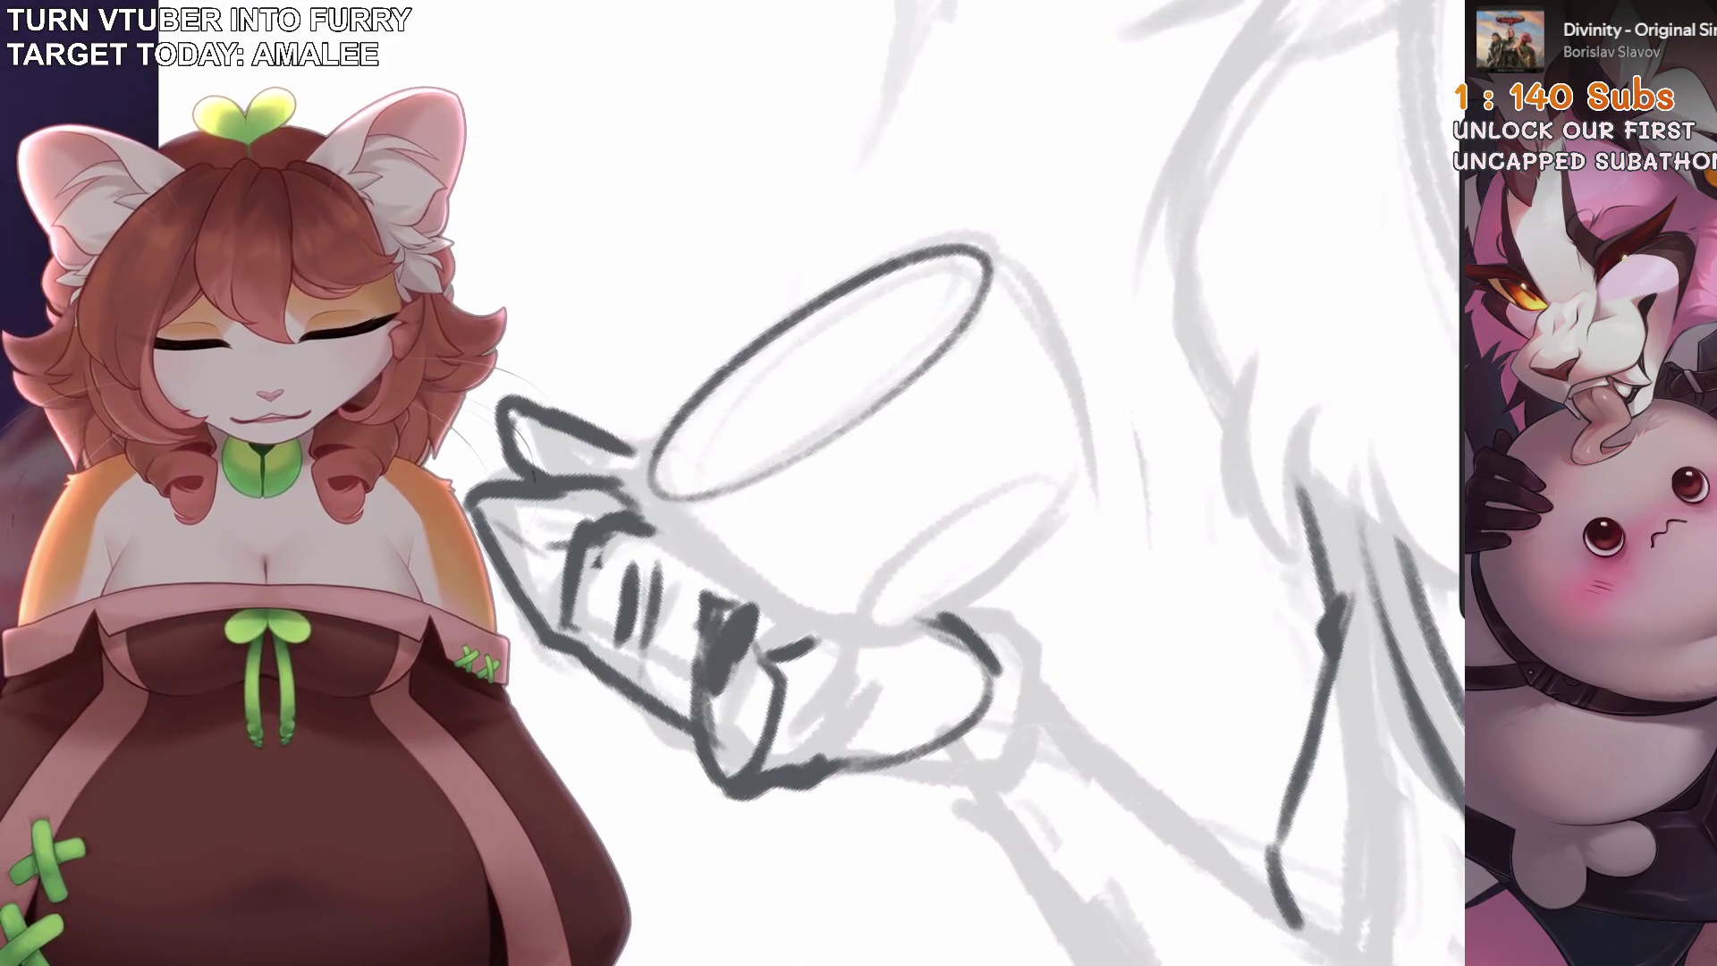
Ink the teacup's left and right sides and strokes along its lower rim.
mouse_move(854, 592)
mouse_down()
mouse_move(1064, 510)
mouse_move(841, 615)
mouse_move(1019, 483)
mouse_move(831, 594)
mouse_move(966, 465)
mouse_up()
key(ctrl+z)
key(ctrl+z)
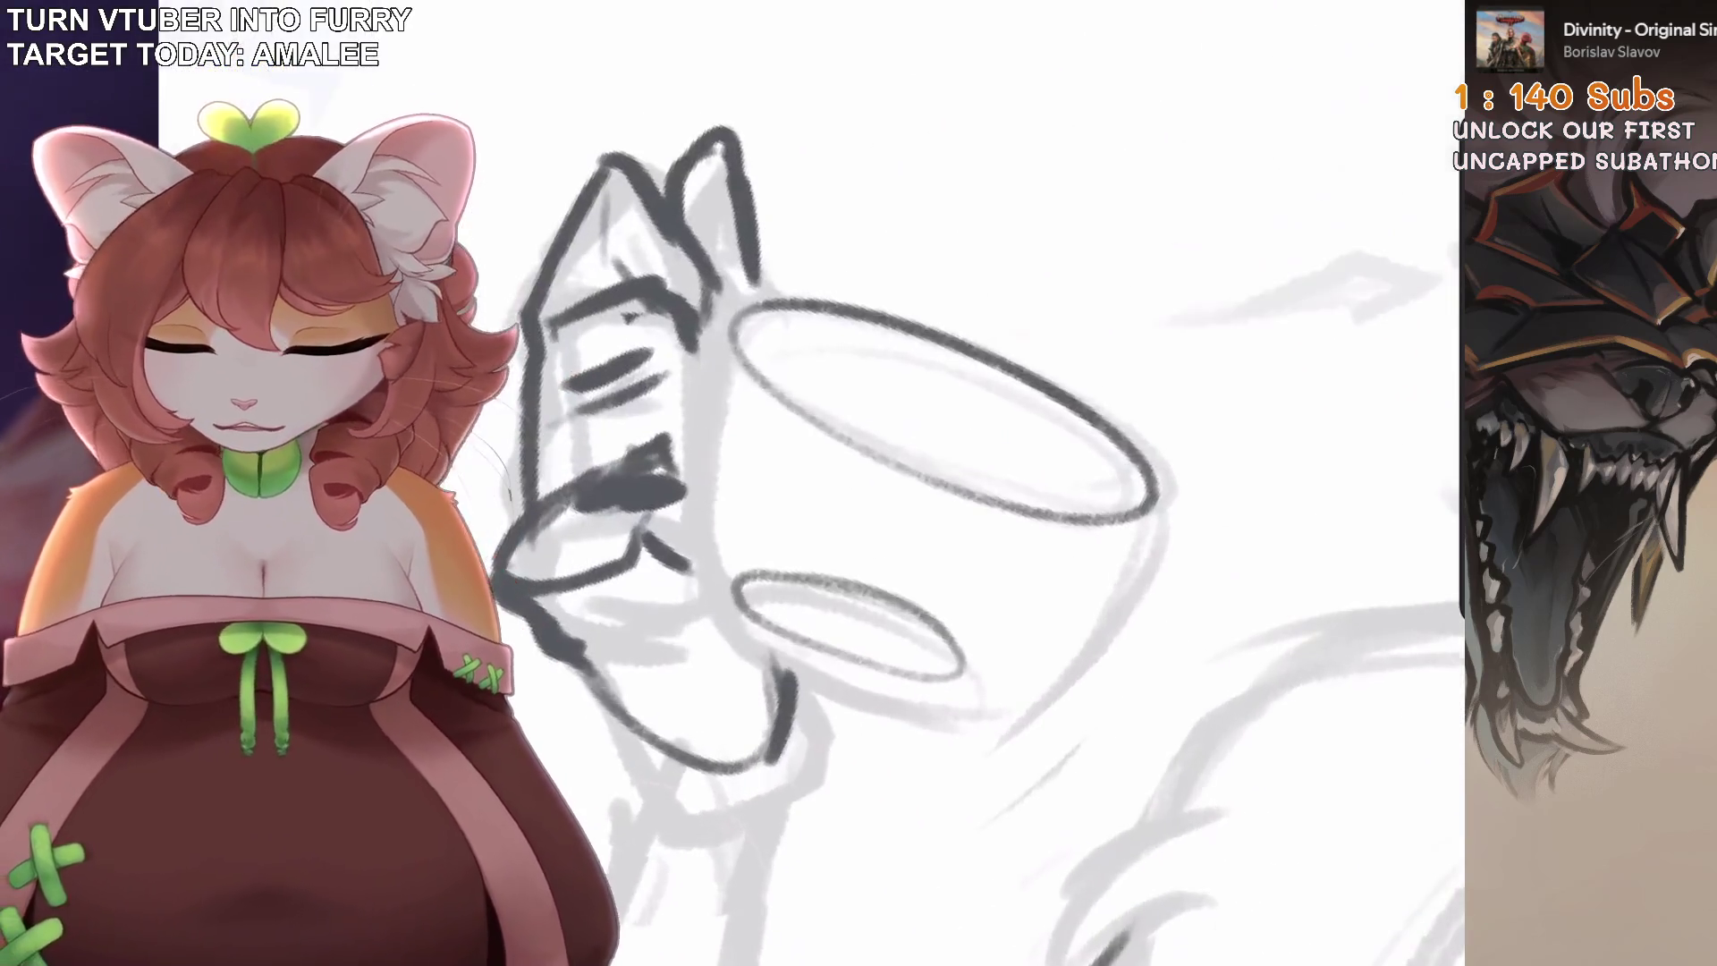
mouse_move(742, 304)
mouse_down()
mouse_move(702, 528)
mouse_move(744, 305)
mouse_up()
mouse_move(939, 348)
mouse_down()
mouse_move(863, 537)
mouse_move(827, 555)
mouse_up()
drag(716, 448, 726, 523)
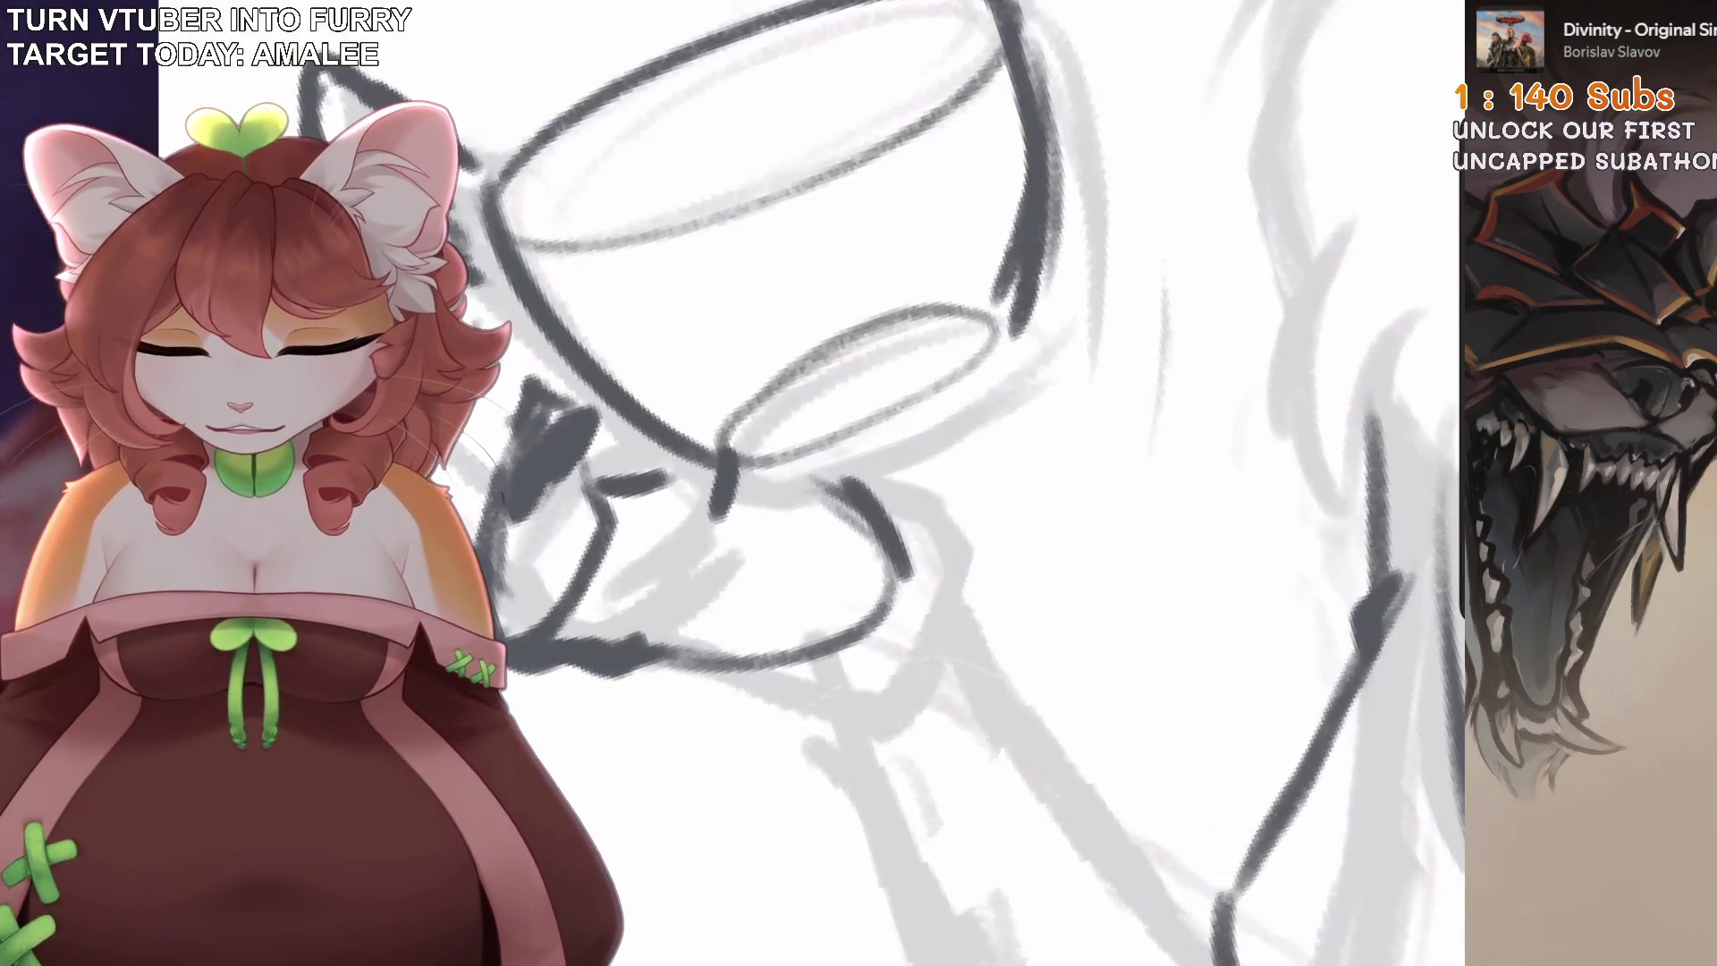
key(ctrl+z)
key(ctrl+z)
mouse_move(733, 434)
mouse_down()
mouse_move(707, 519)
mouse_move(957, 344)
mouse_move(725, 487)
mouse_move(988, 358)
mouse_move(908, 453)
mouse_move(805, 502)
mouse_up()
Ink the cup's lower rim ellipse with thick lines, undoing a right-edge stroke.
drag(988, 340, 1027, 290)
scroll(1026, 289, down, 5)
drag(929, 357, 832, 550)
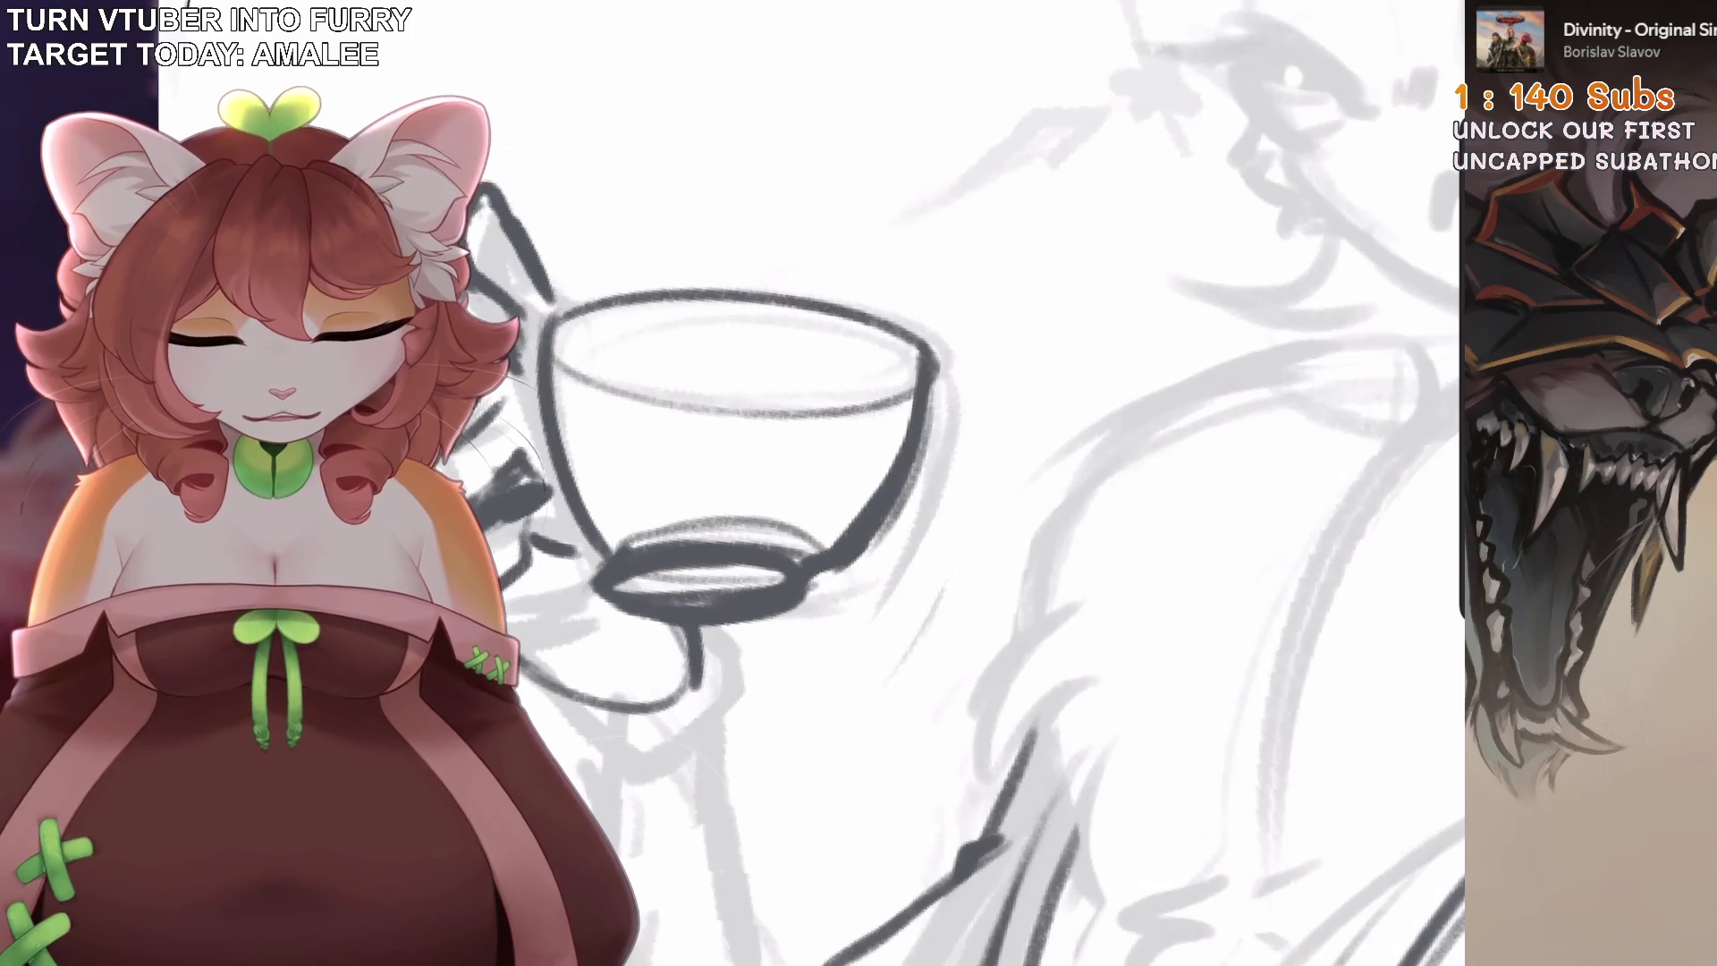
key(ctrl+z)
key(ctrl+z)
mouse_move(894, 447)
mouse_down()
mouse_move(1073, 662)
mouse_move(1127, 590)
mouse_up()
key(ctrl+z)
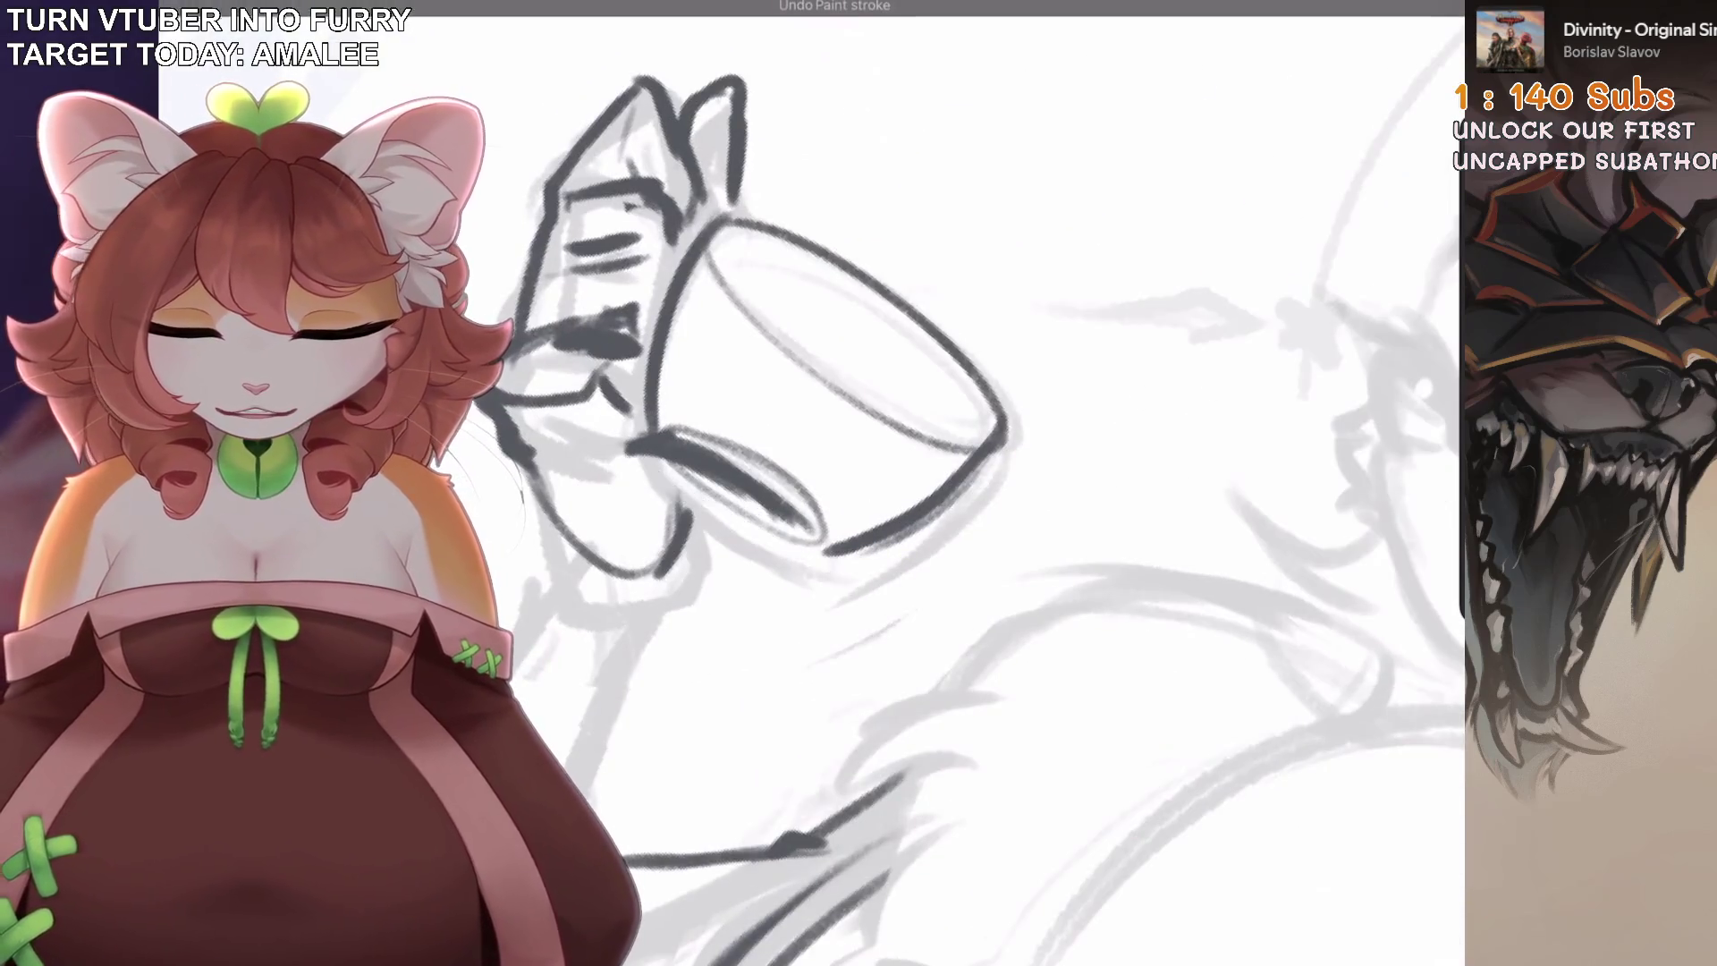
Ink the cup's left rim, trying and undoing darker inner rim lines.
mouse_move(612, 366)
mouse_down()
mouse_move(729, 631)
mouse_move(742, 626)
mouse_up()
drag(662, 380, 715, 523)
drag(741, 421, 751, 644)
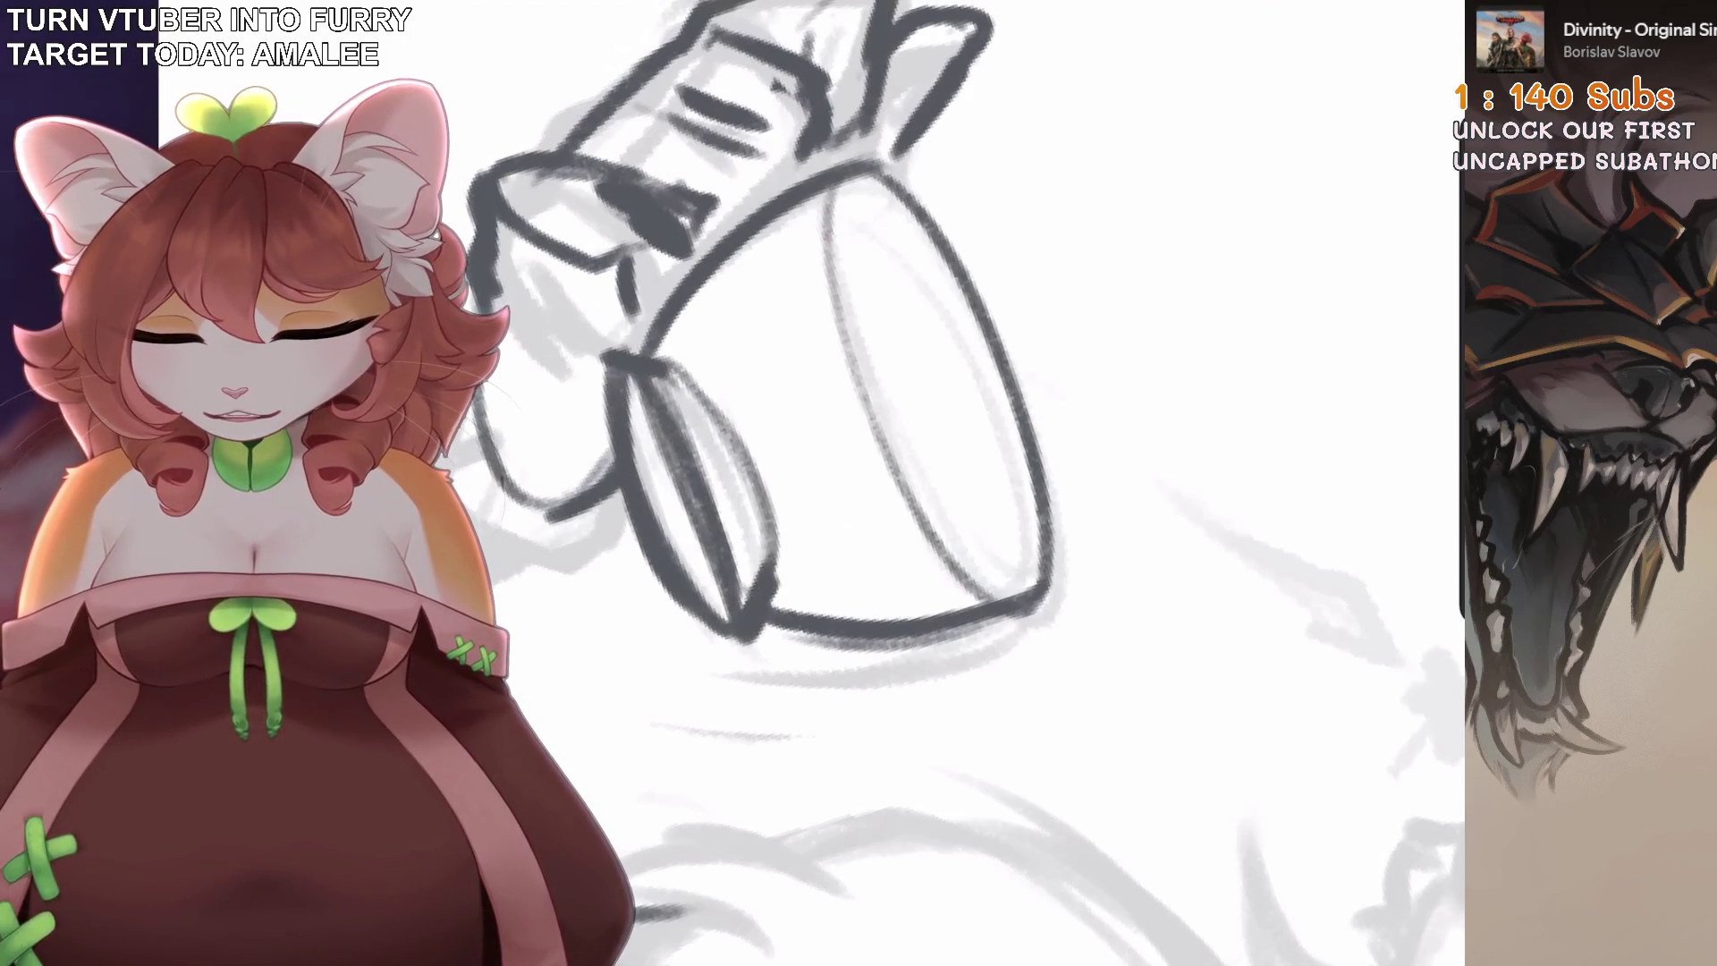
scroll(787, 448, down, 2)
drag(671, 461, 662, 661)
drag(666, 515, 662, 626)
drag(661, 474, 667, 622)
scroll(952, 340, up, 2)
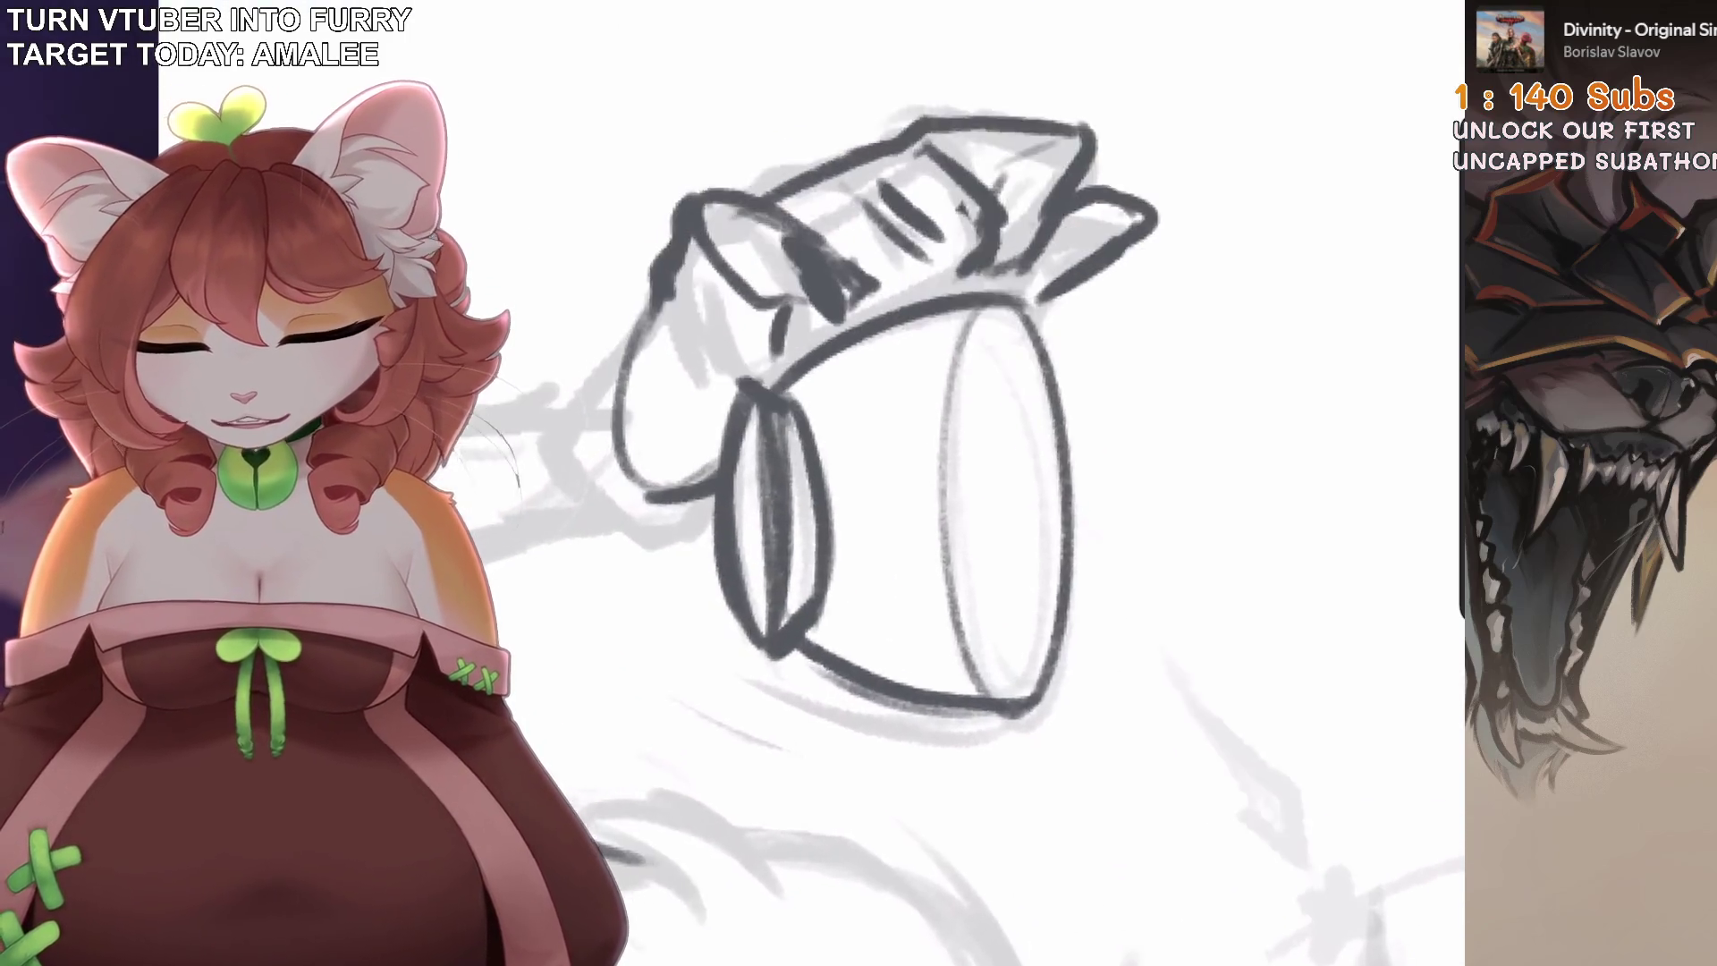
key(ctrl+z)
key(ctrl+z)
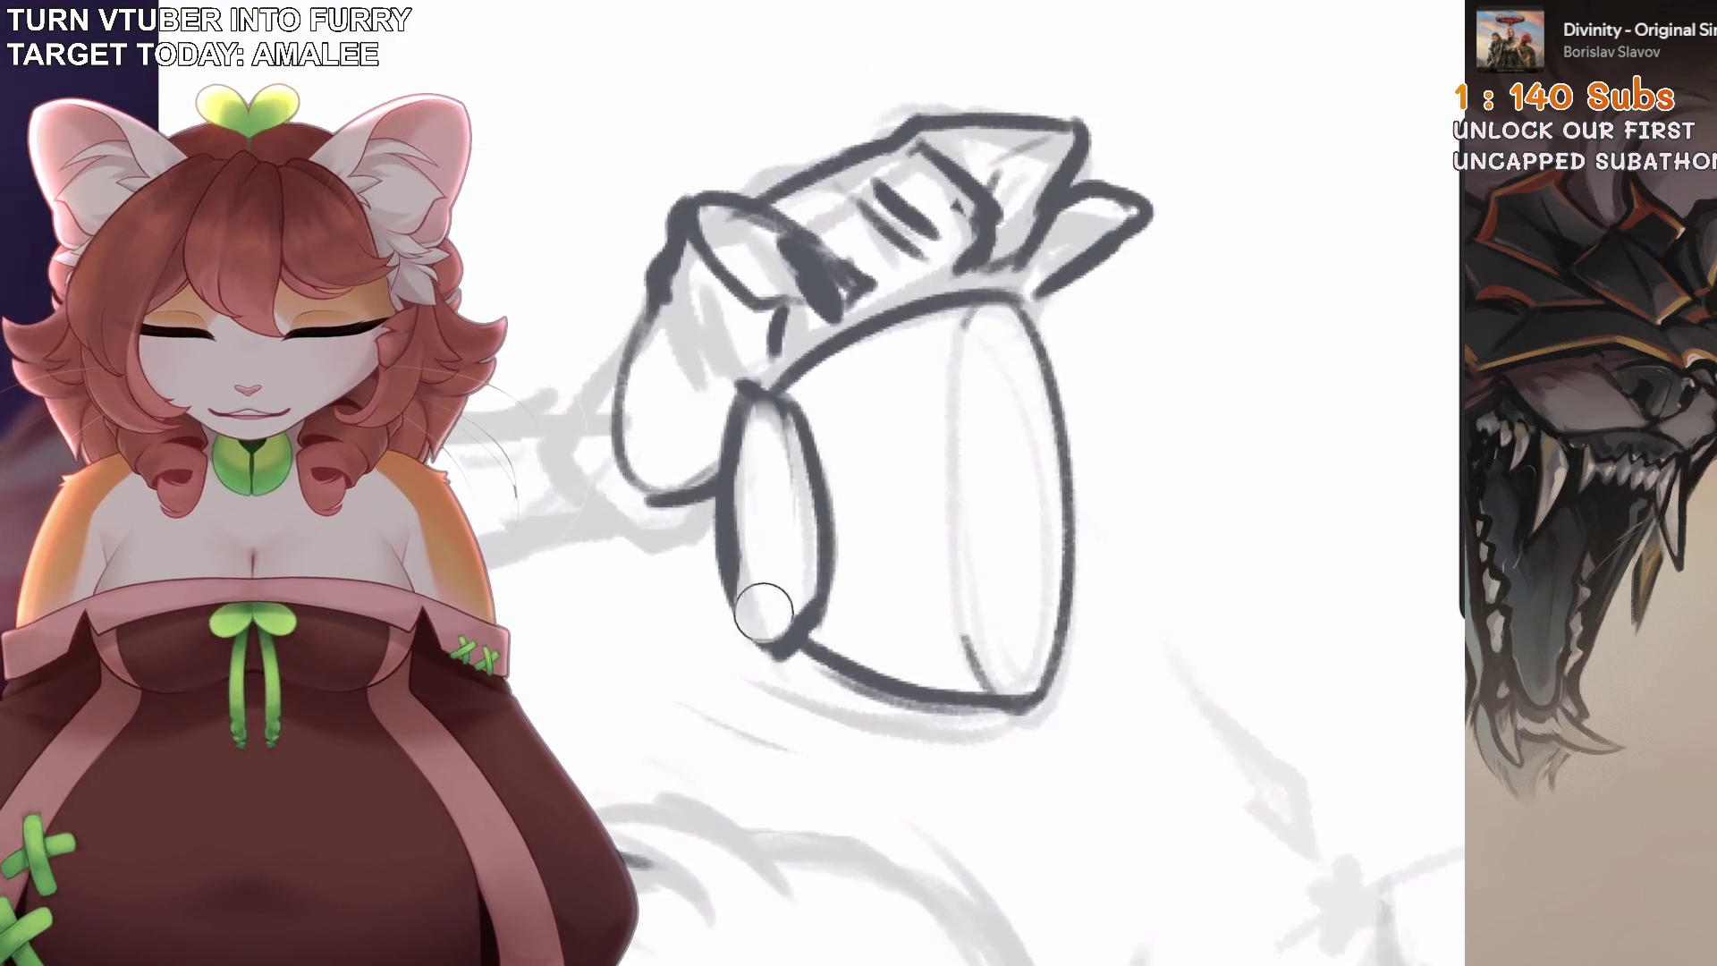
mouse_move(767, 403)
mouse_down()
mouse_move(780, 626)
mouse_move(756, 644)
mouse_move(827, 608)
mouse_up()
key(ctrl+z)
Ink the cup's left edge down to its bottom corner.
scroll(984, 482, up, 3)
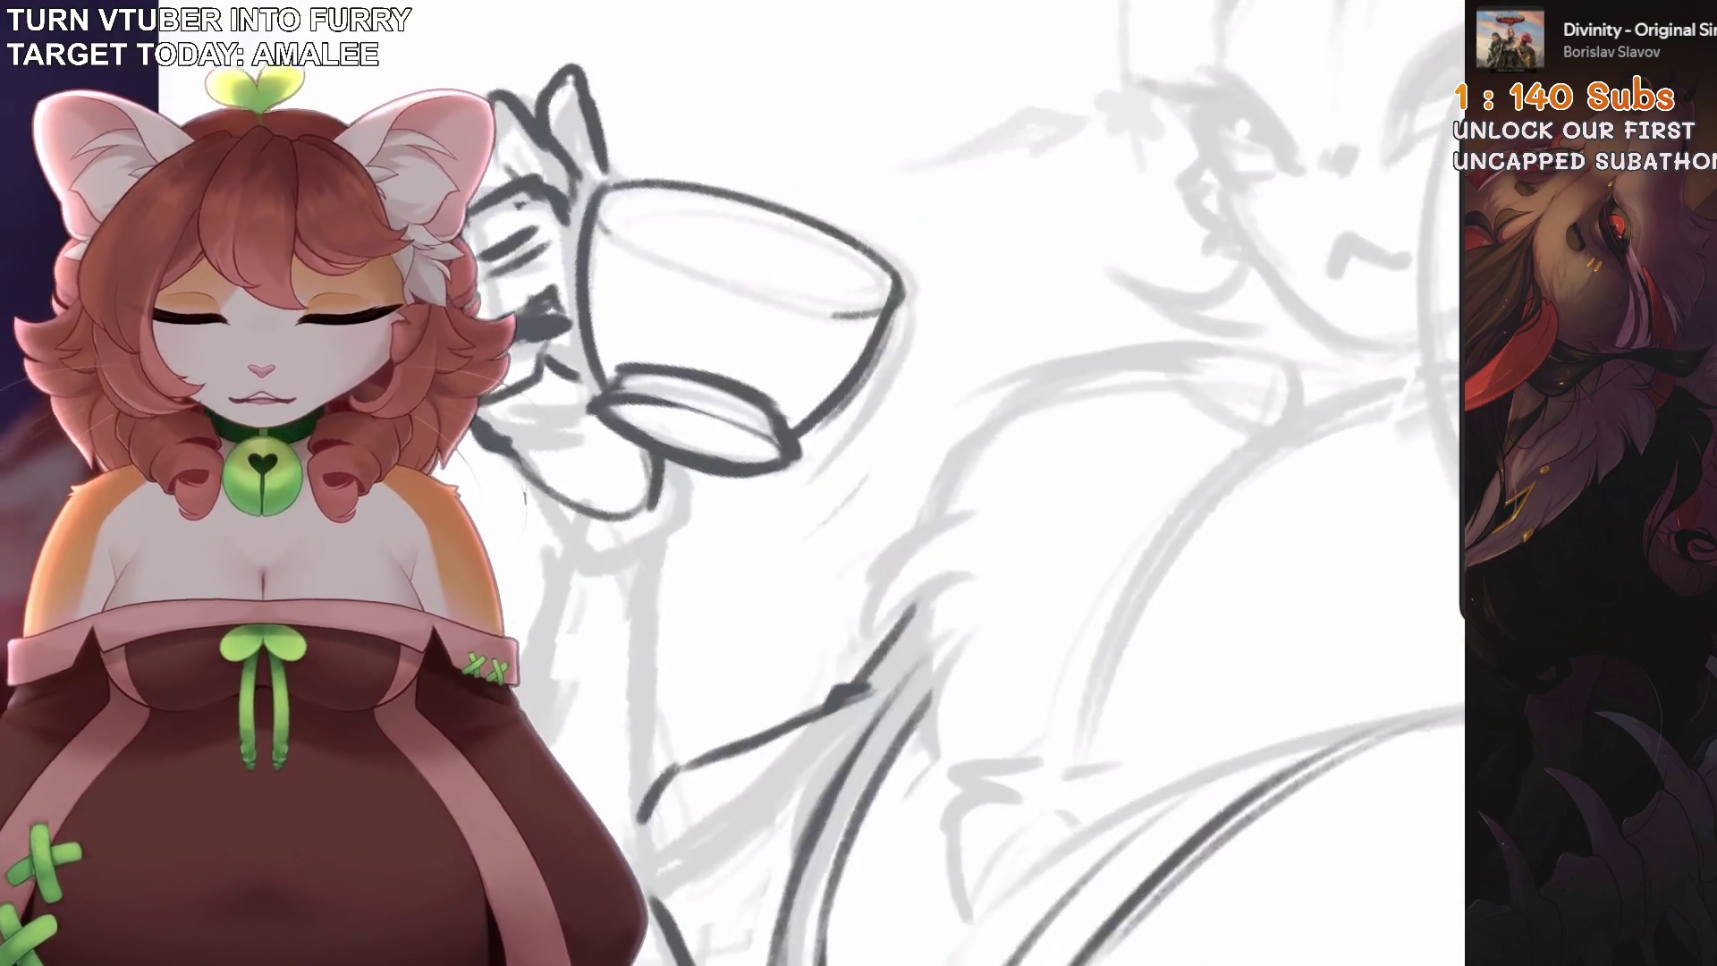
scroll(984, 483, down, 3)
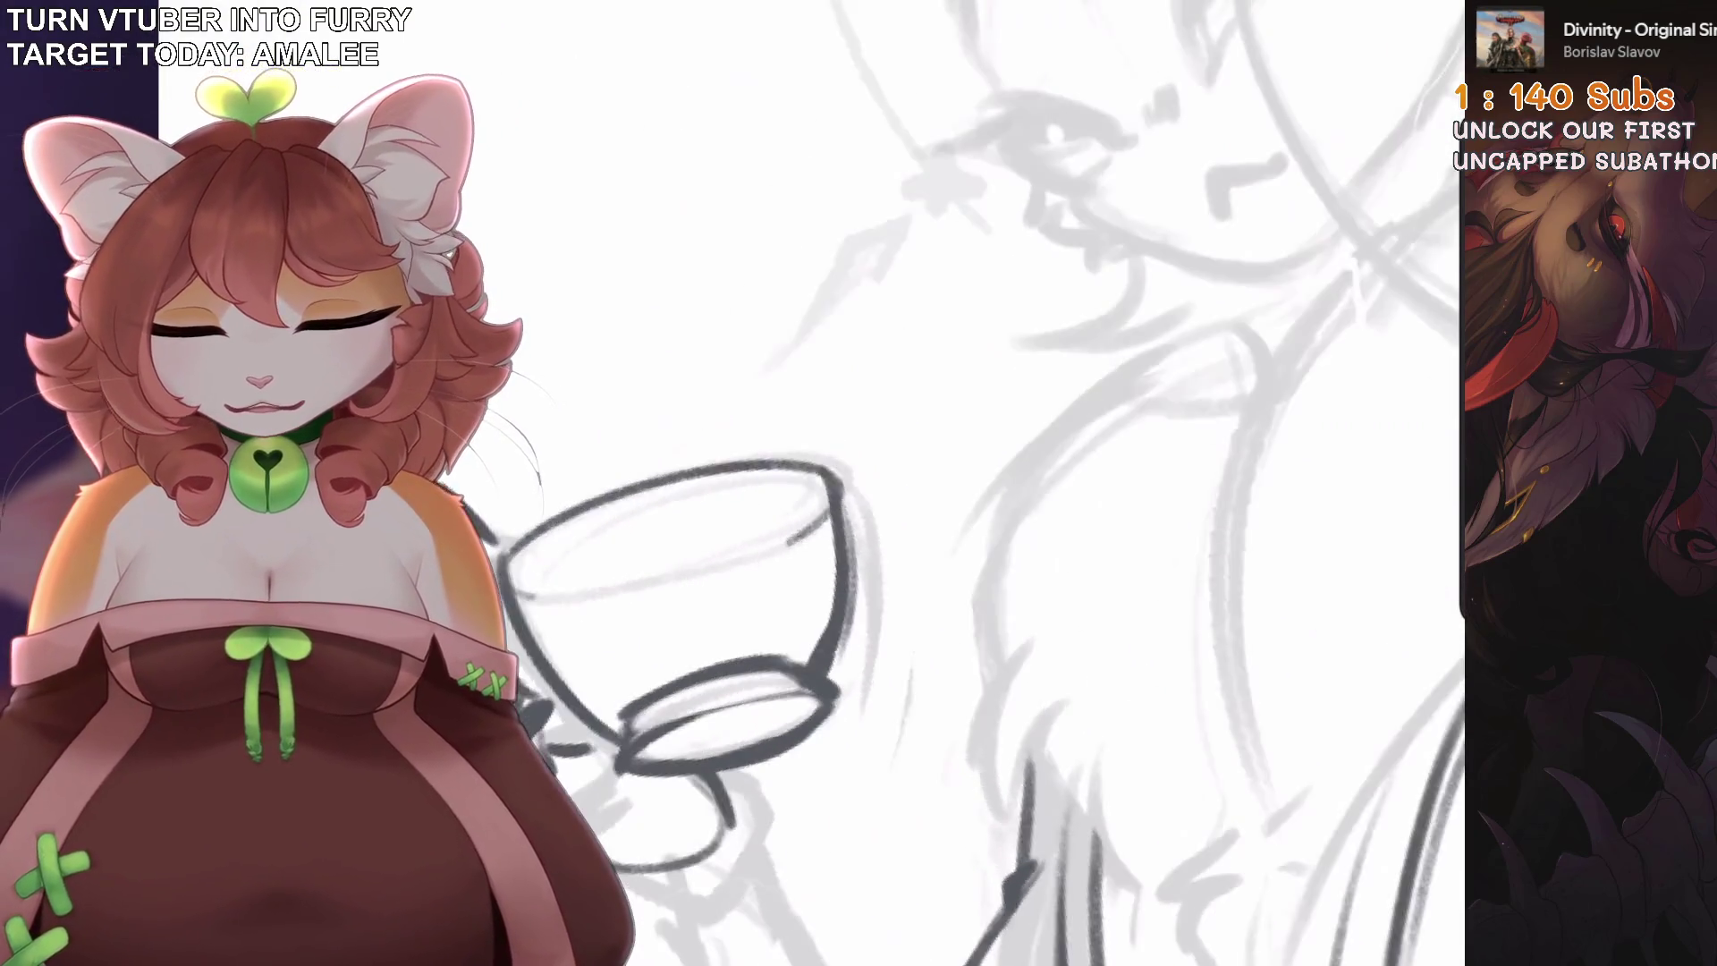
scroll(856, 629, up, 3)
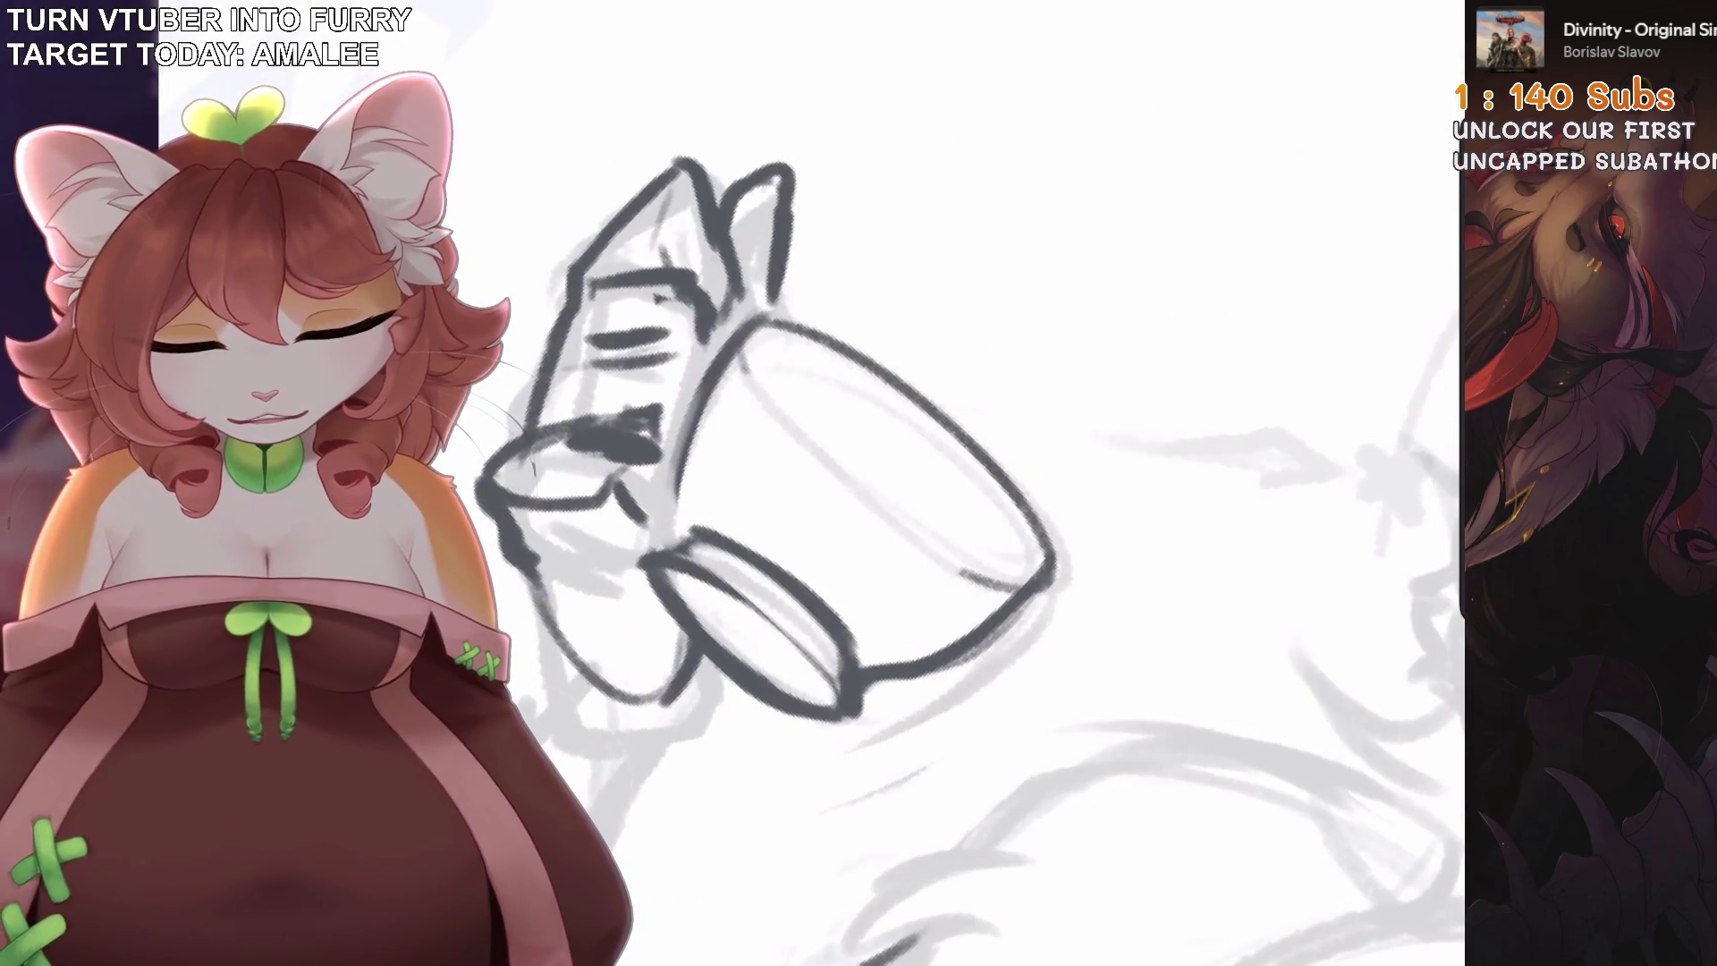
drag(759, 315, 673, 535)
drag(685, 438, 666, 545)
scroll(683, 475, up, 3)
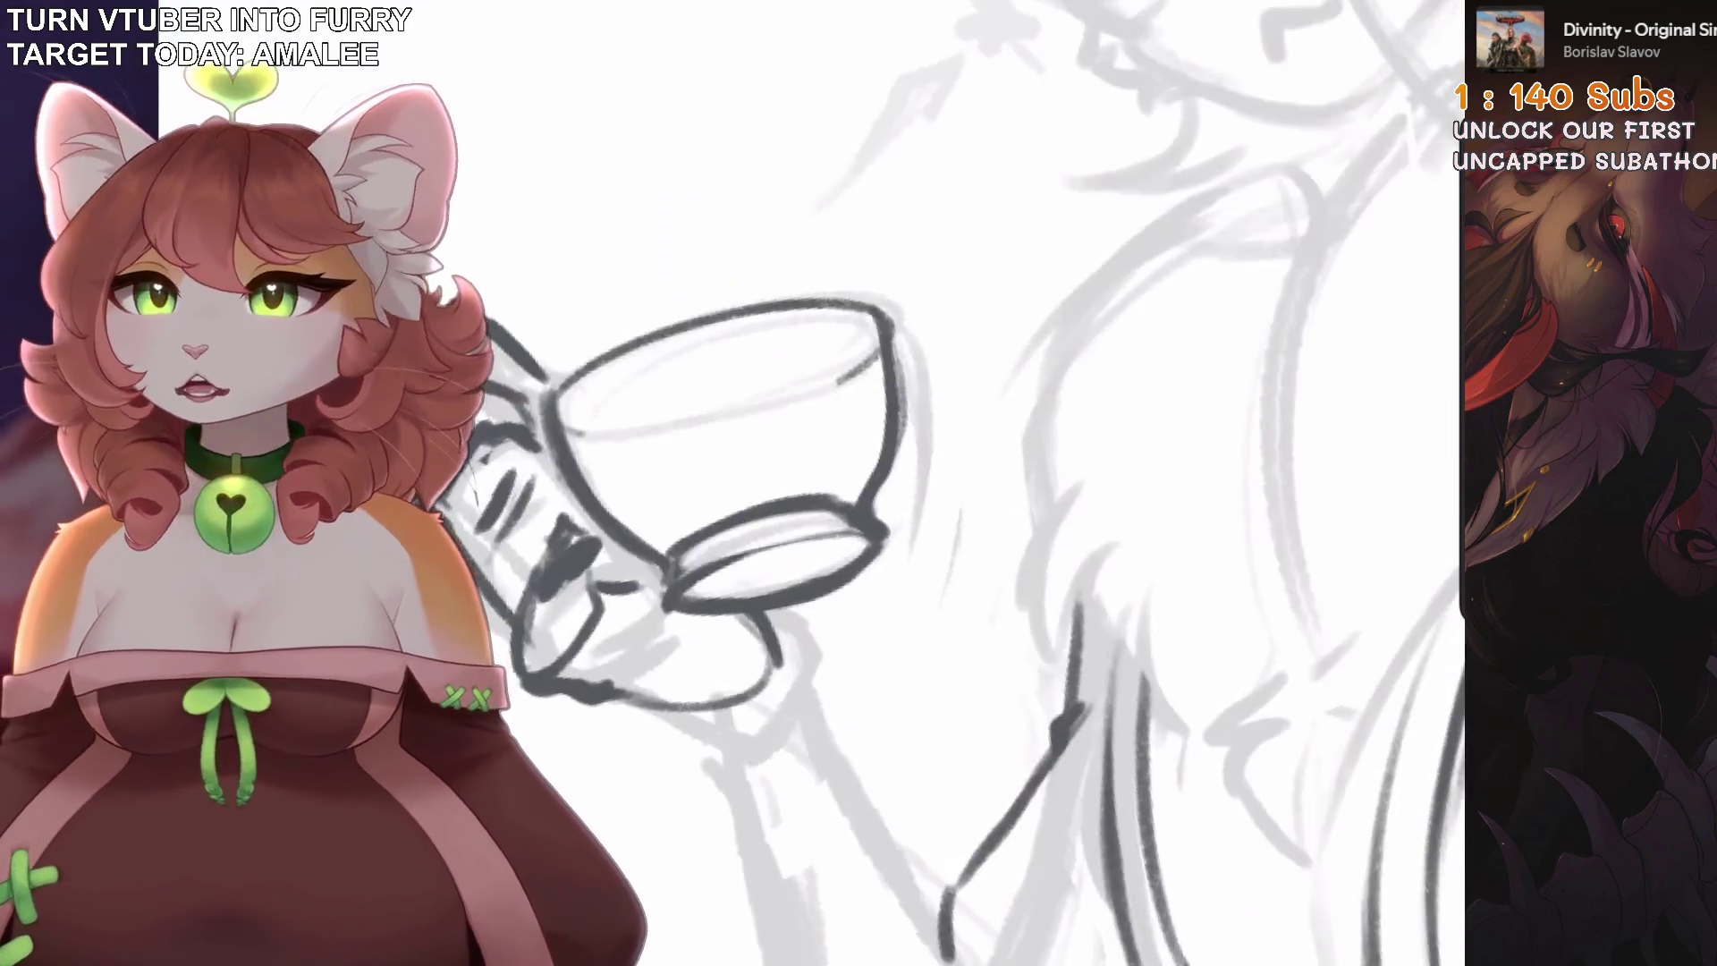
Zoom onto the upright cup and draw vertical guide lines inside its bowl.
key(ctrl+0)
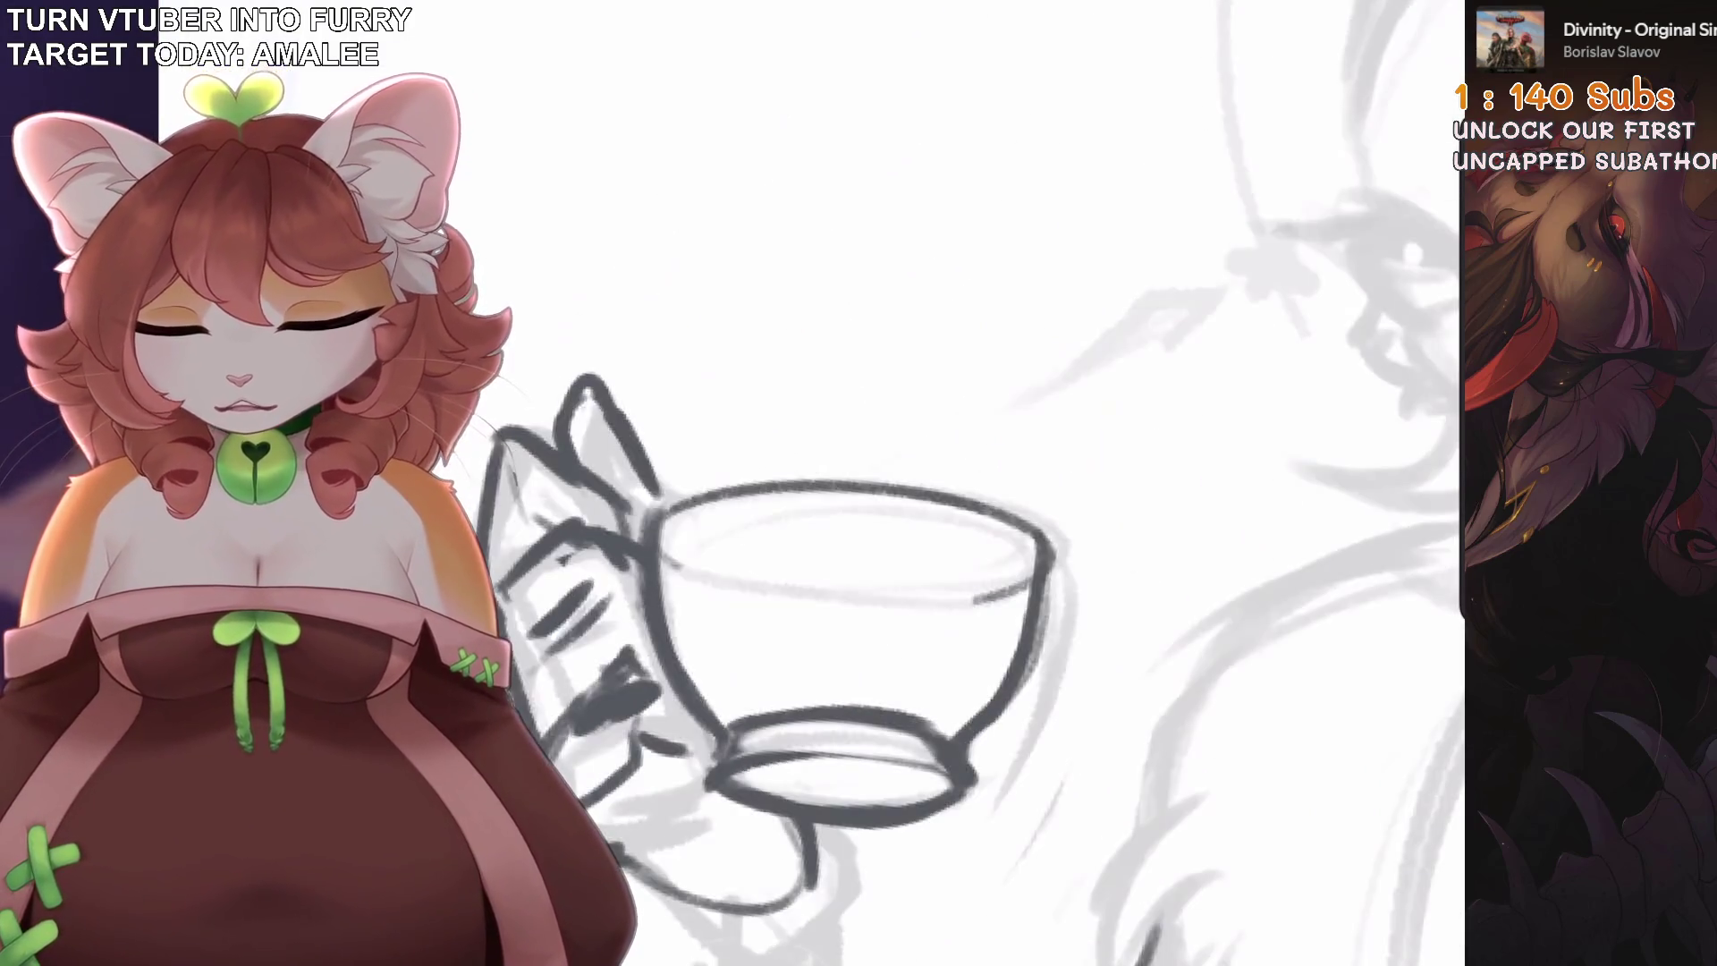
key(ctrl+])
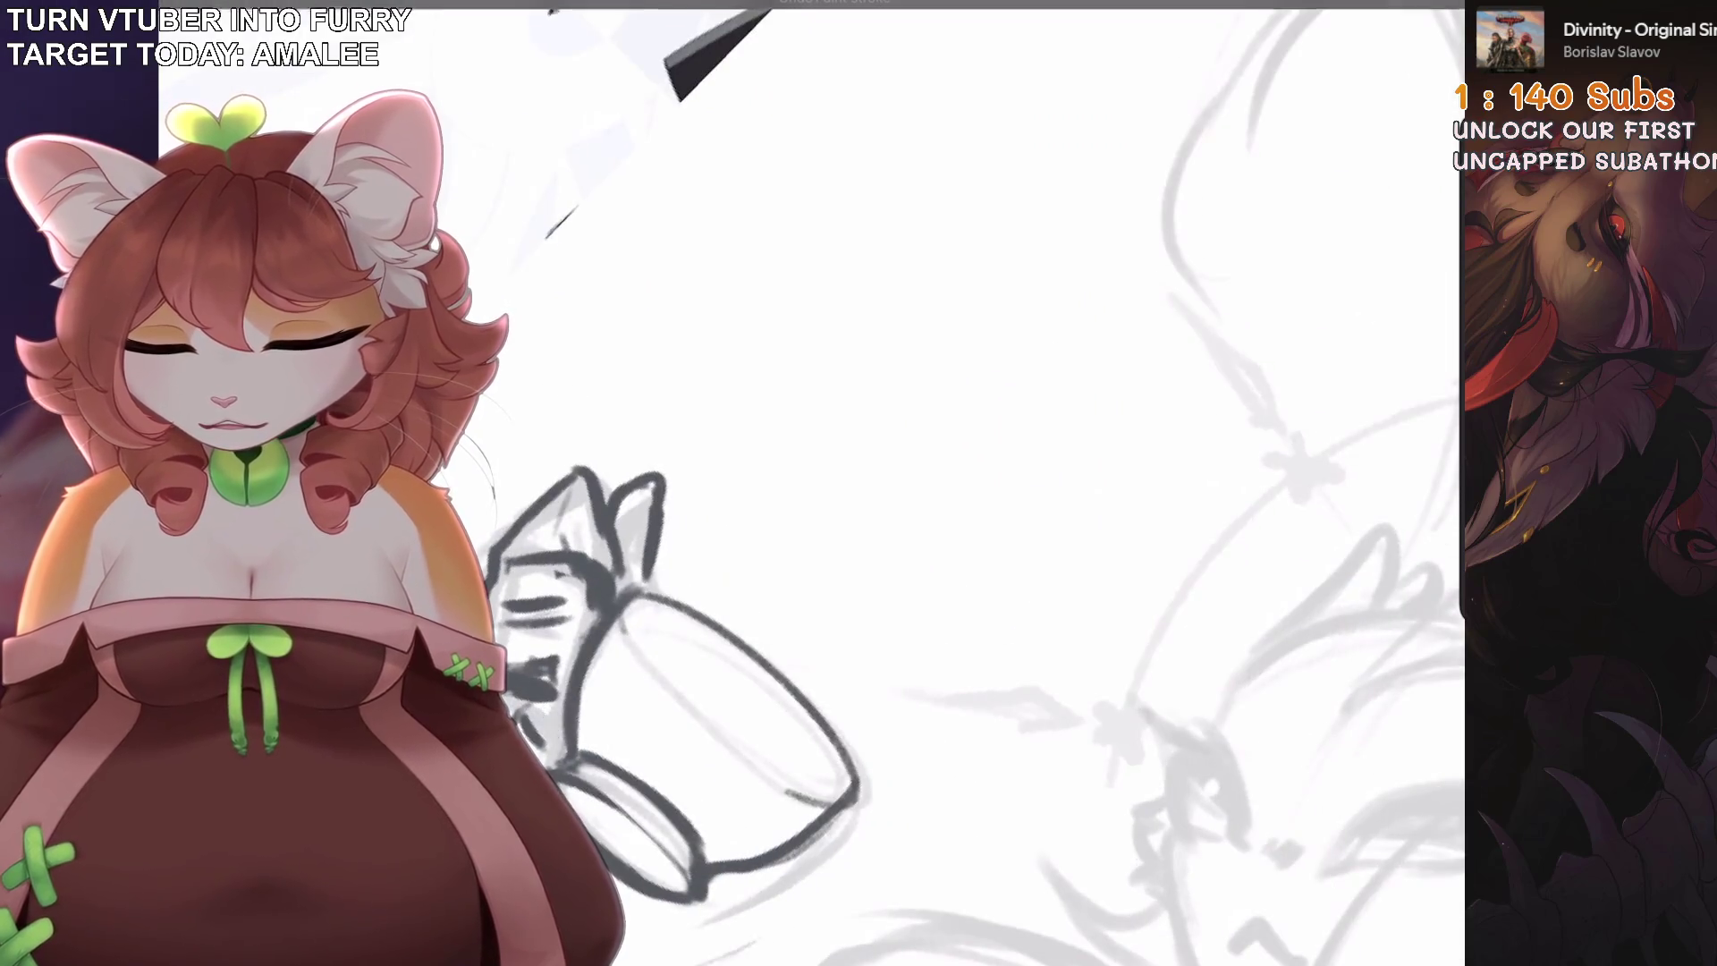
key(ctrl+[)
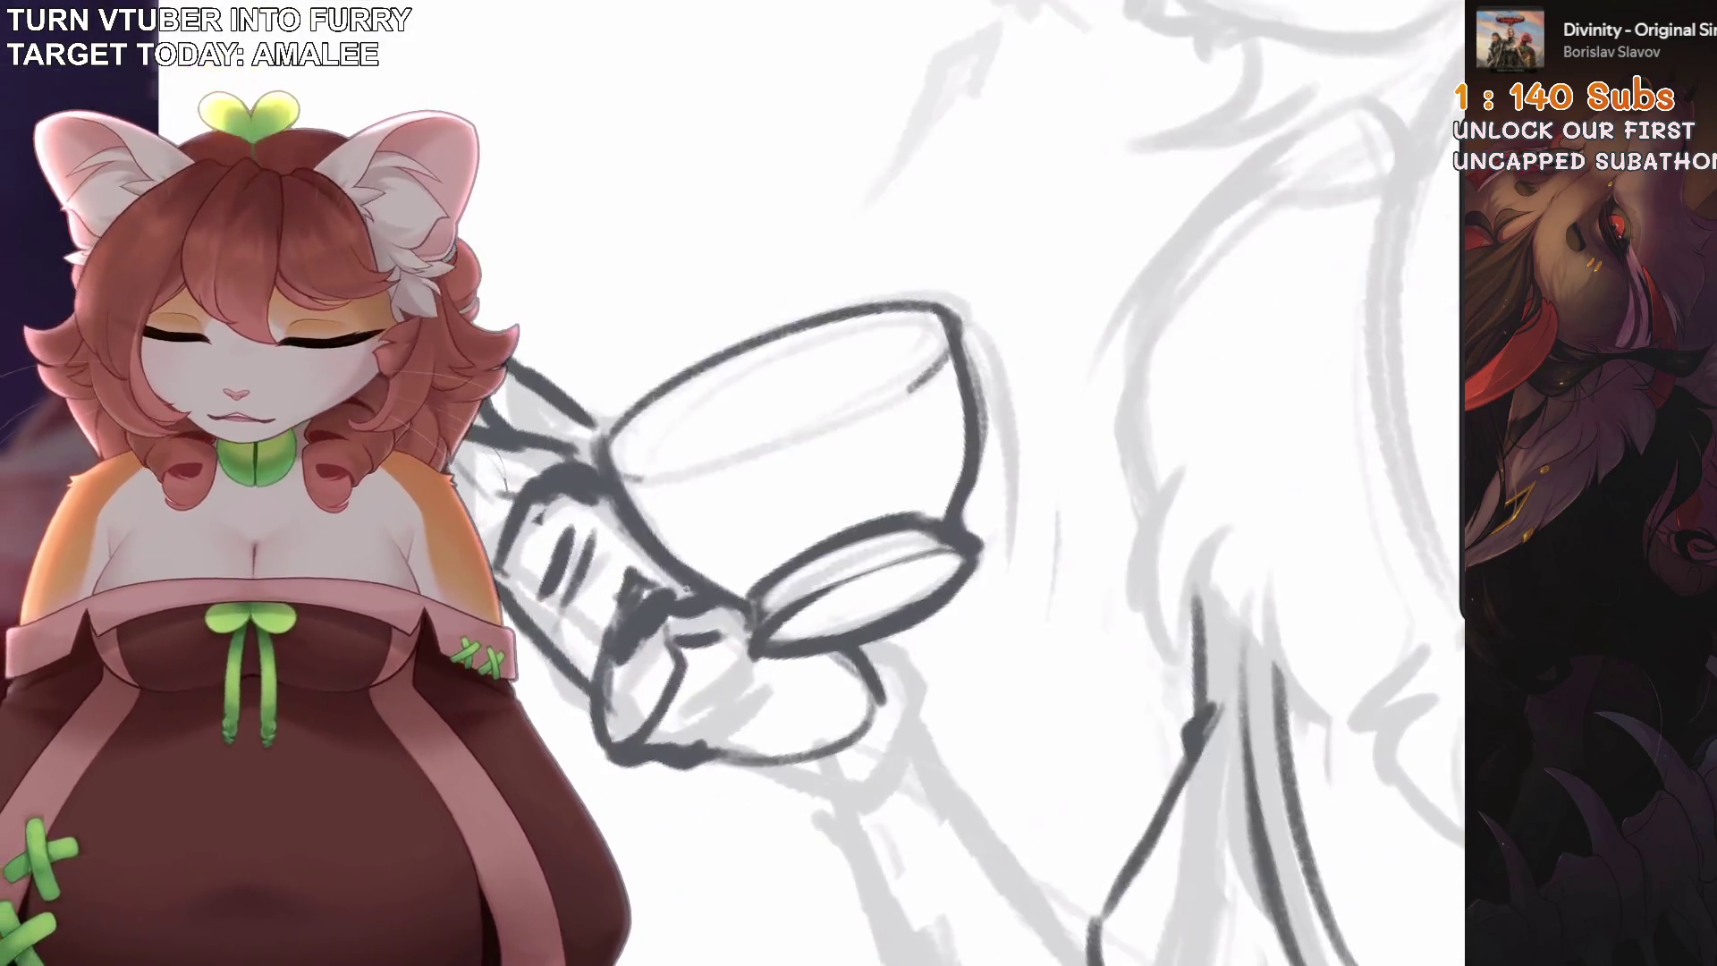
key(ctrl+[)
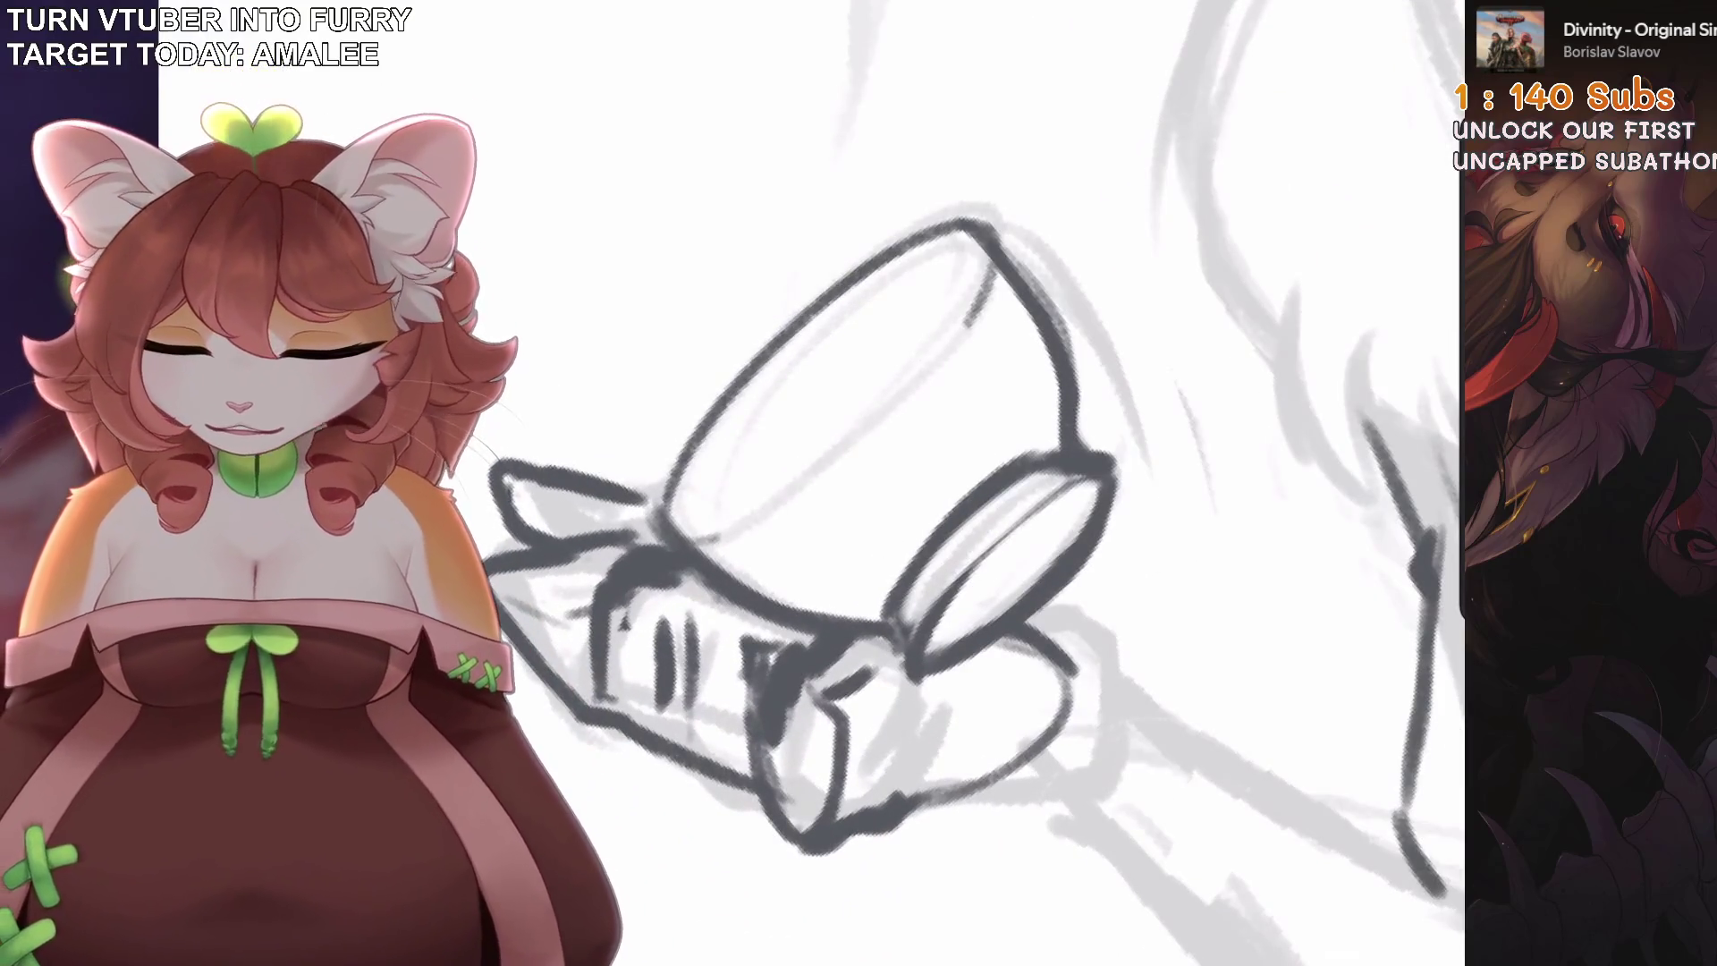
key(ctrl+0)
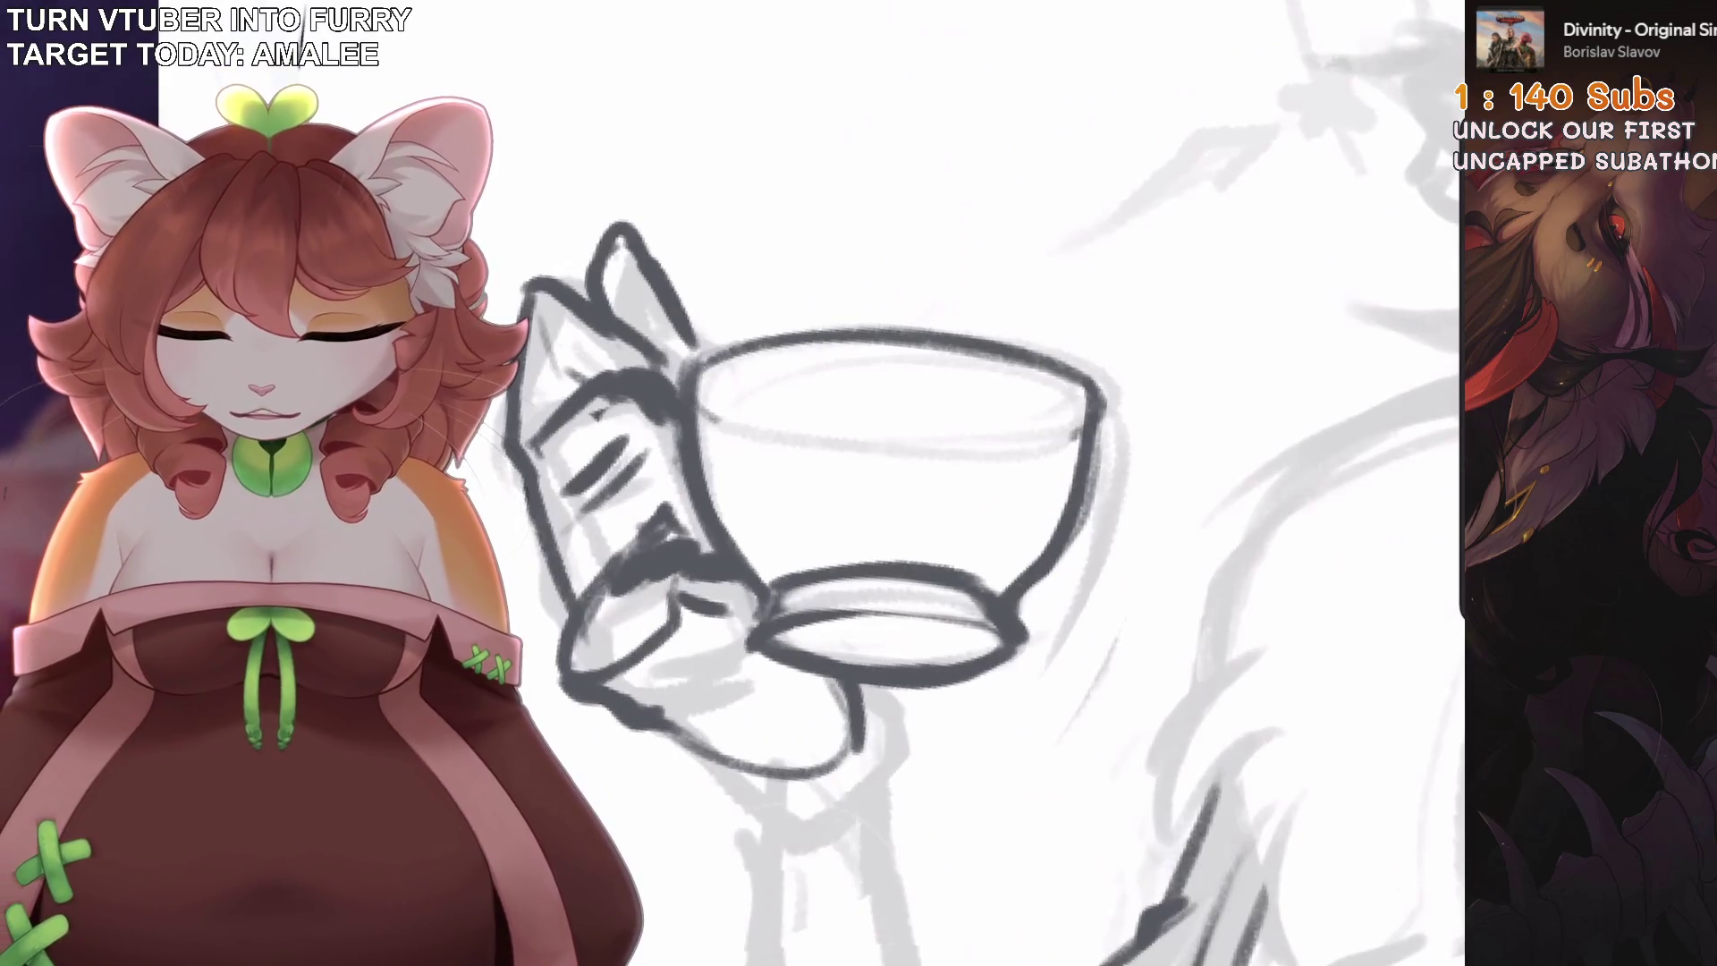
drag(831, 344, 809, 563)
key(ctrl+z)
key(ctrl+z)
key(ctrl+z)
drag(818, 349, 809, 541)
drag(833, 348, 827, 554)
drag(1010, 367, 970, 550)
key(ctrl+z)
drag(810, 335, 791, 563)
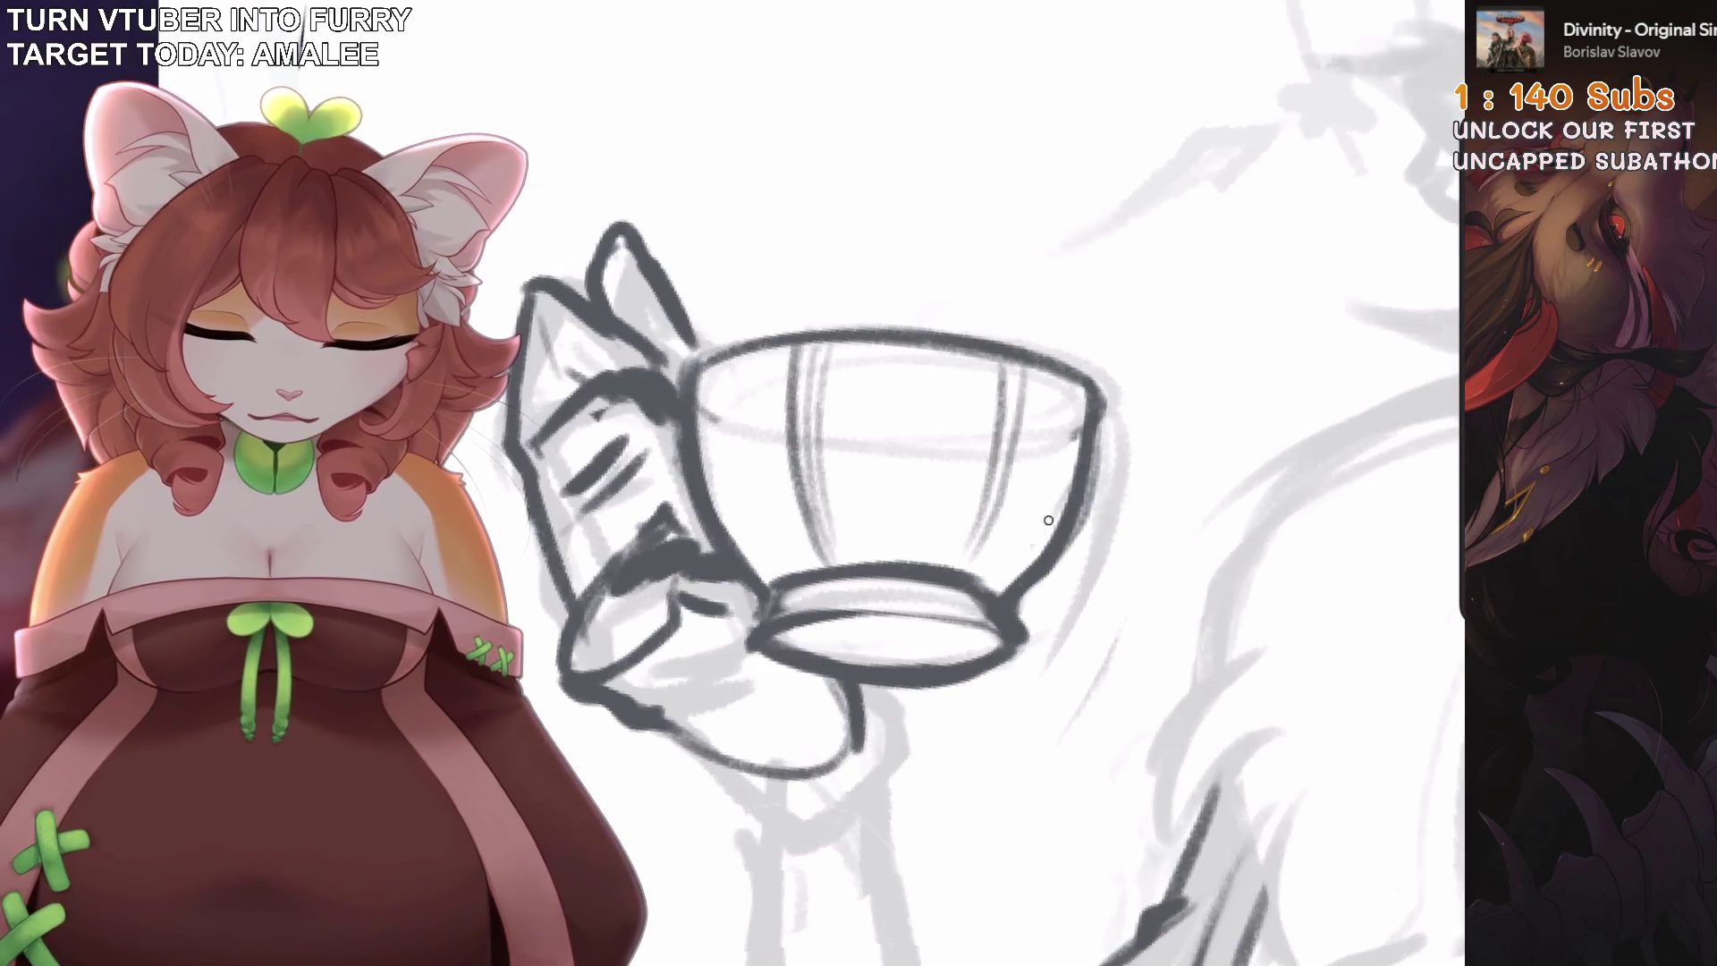
key(ctrl+0)
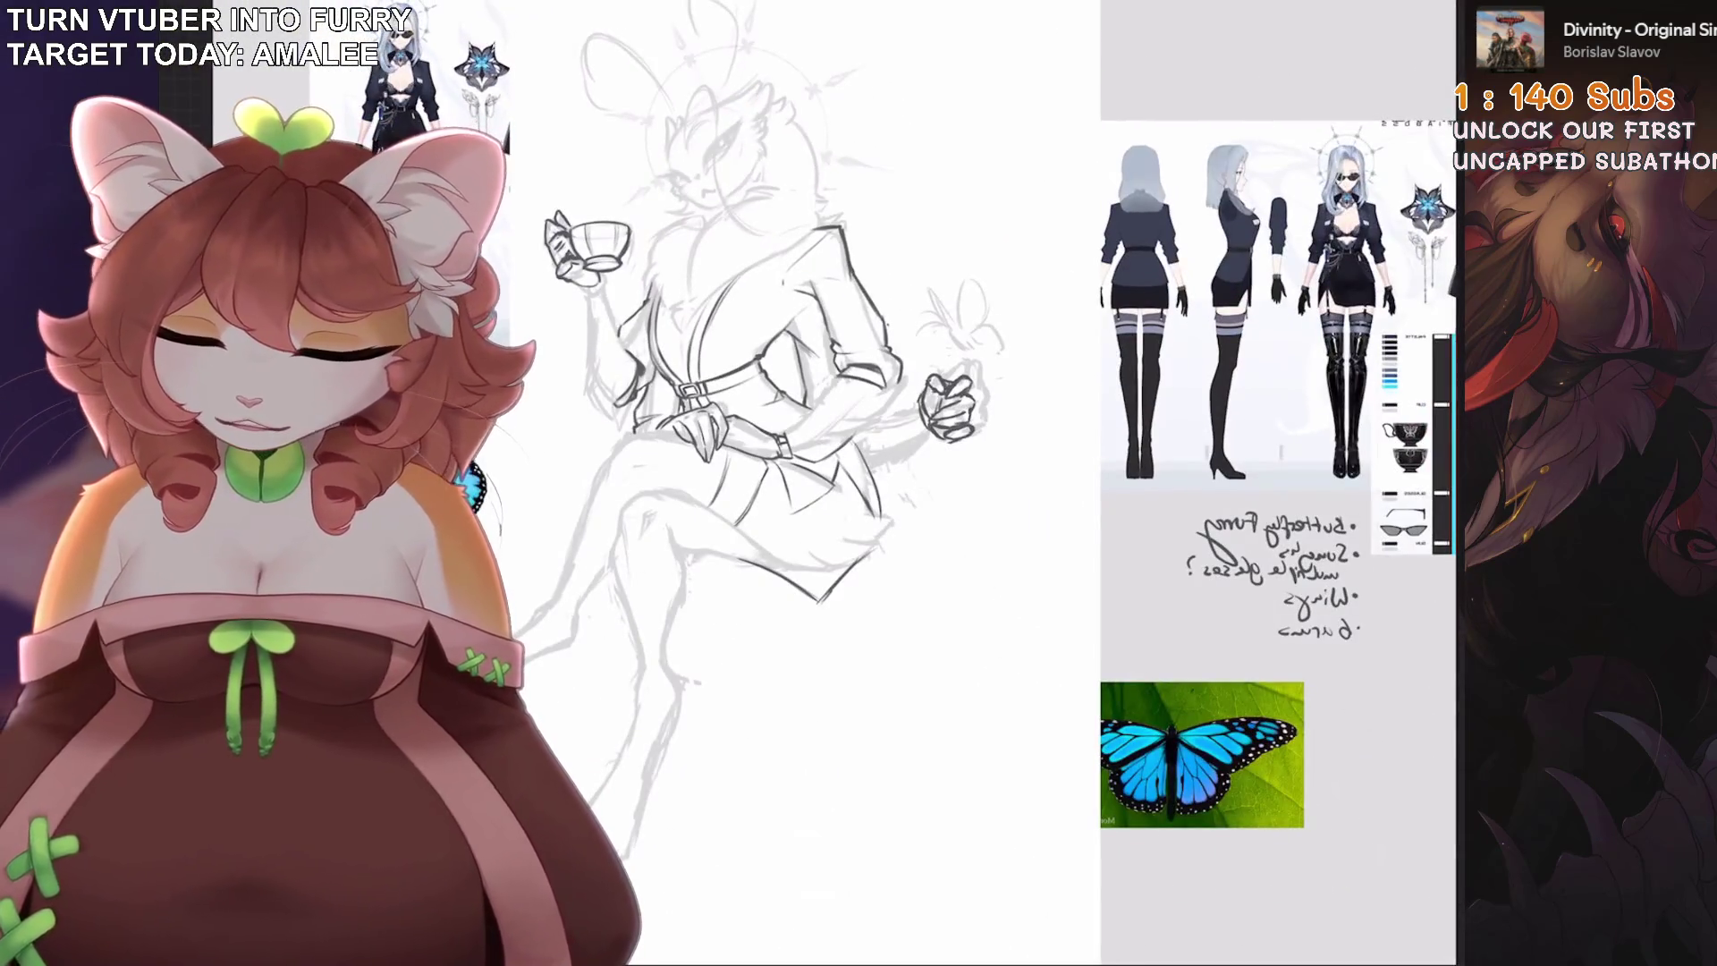
Zoom into the lap and crossed legs, ink them, and undo a stray leg stroke.
key(ctrl+plus)
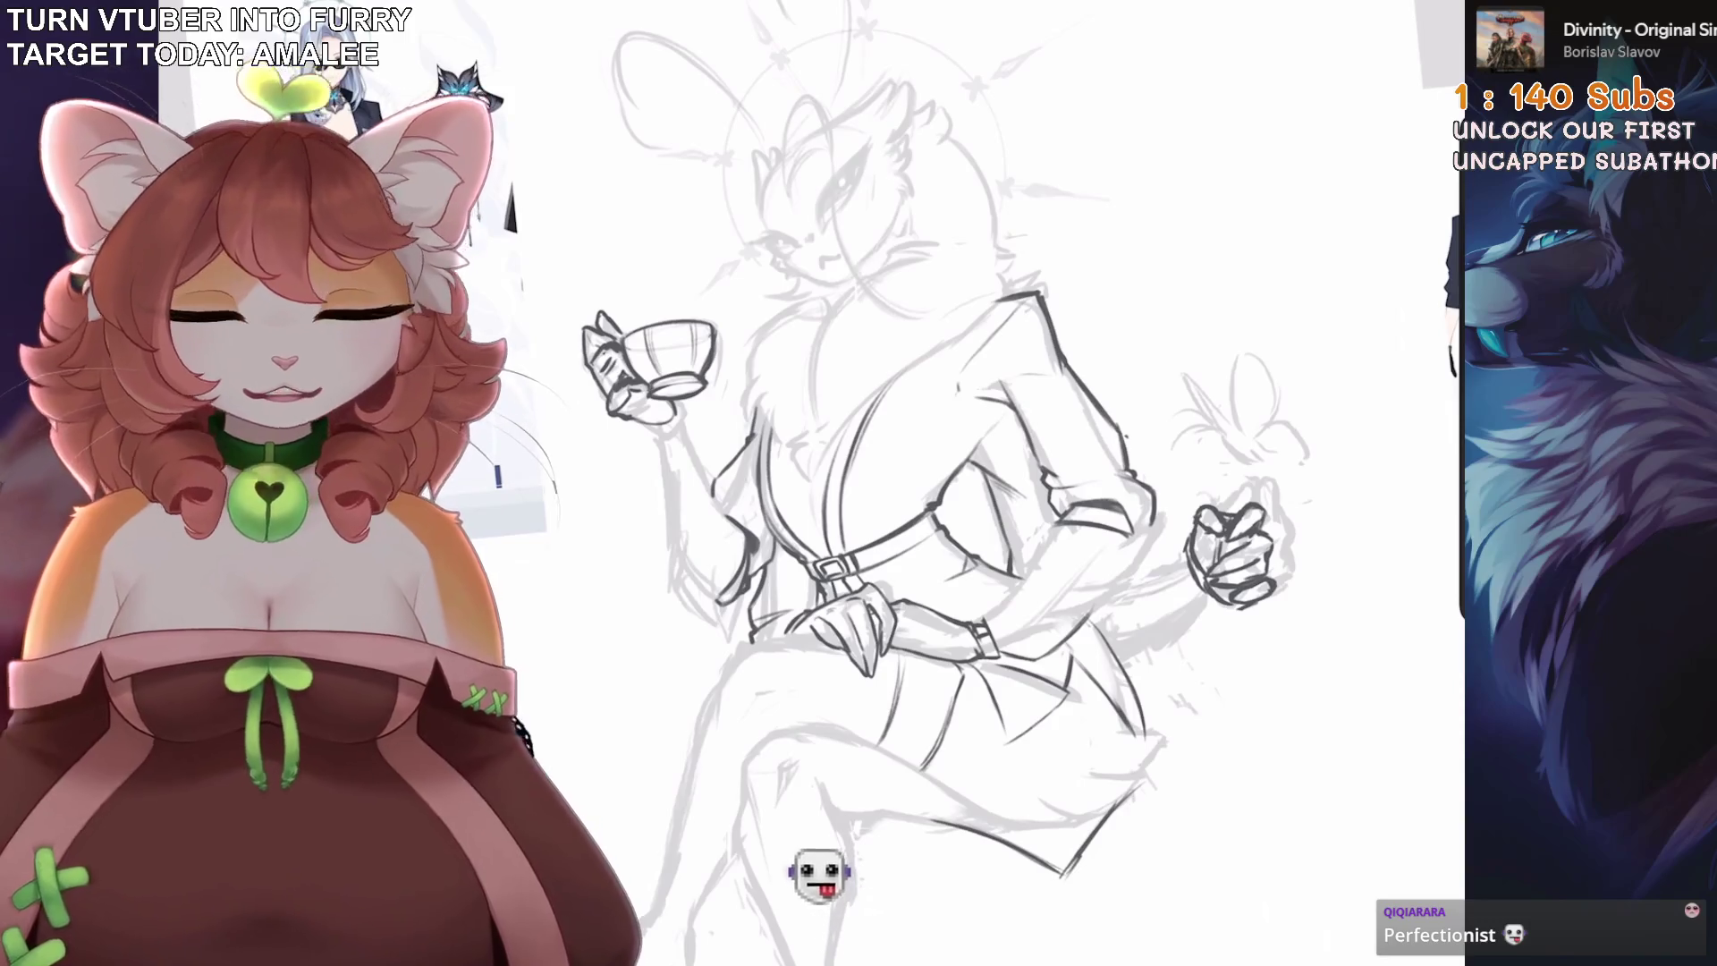
scroll(514, 447, up, 5)
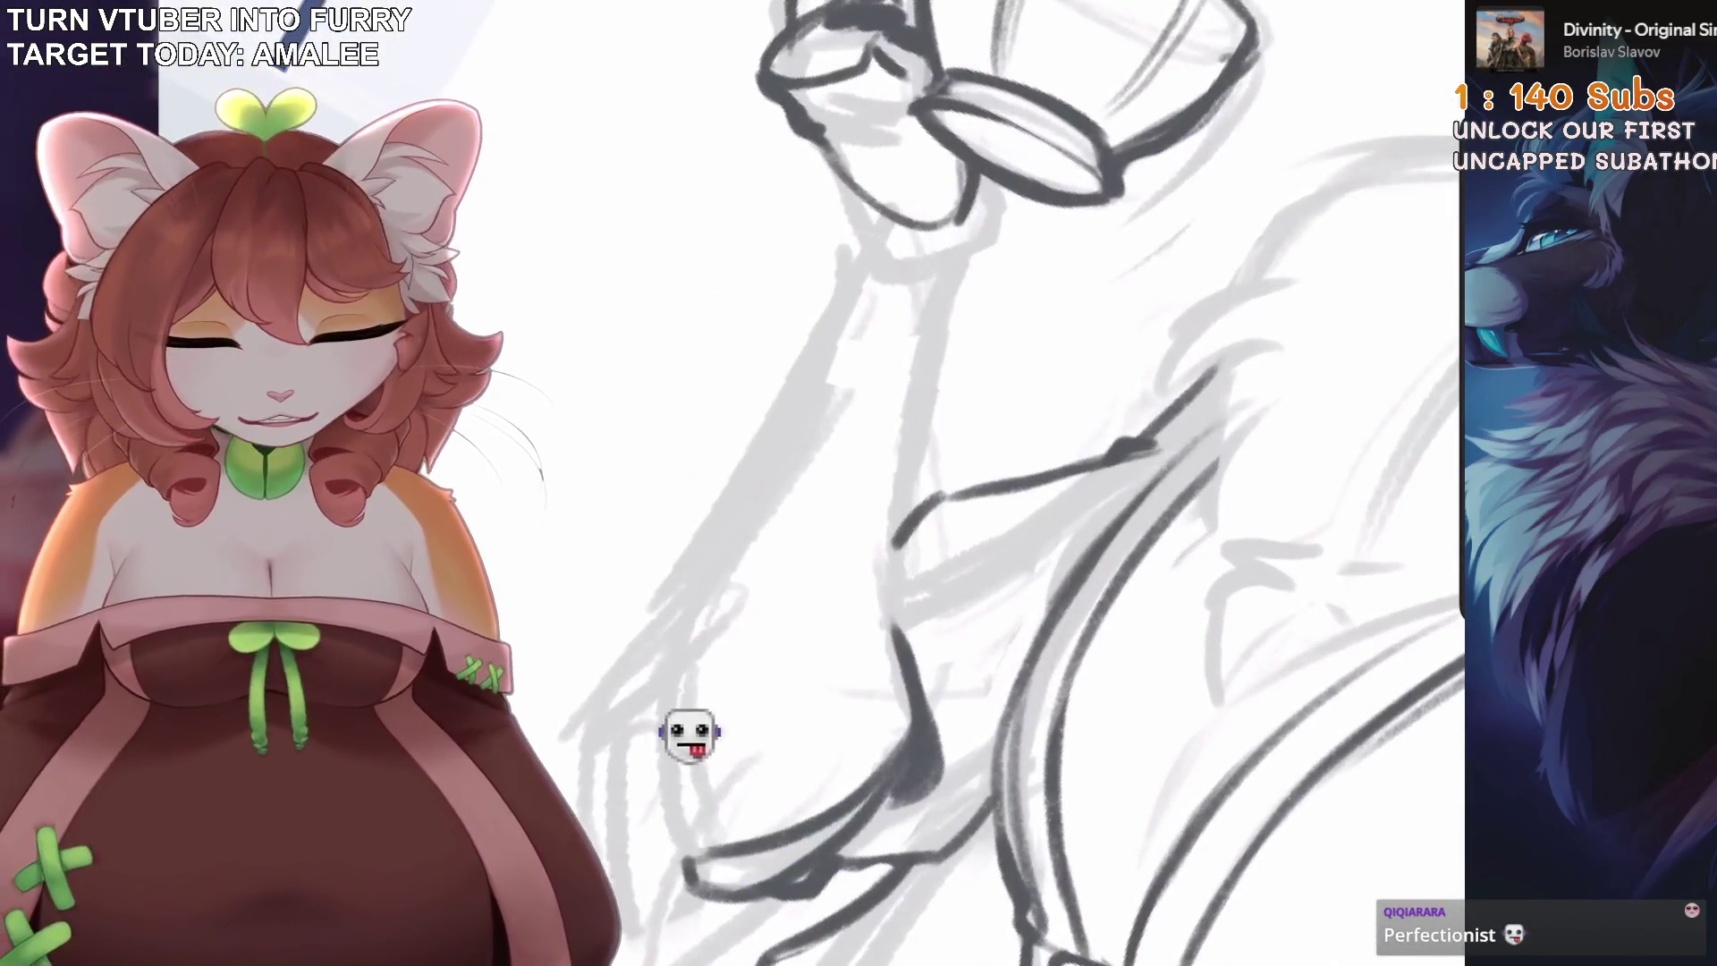
scroll(1037, 483, down, 1)
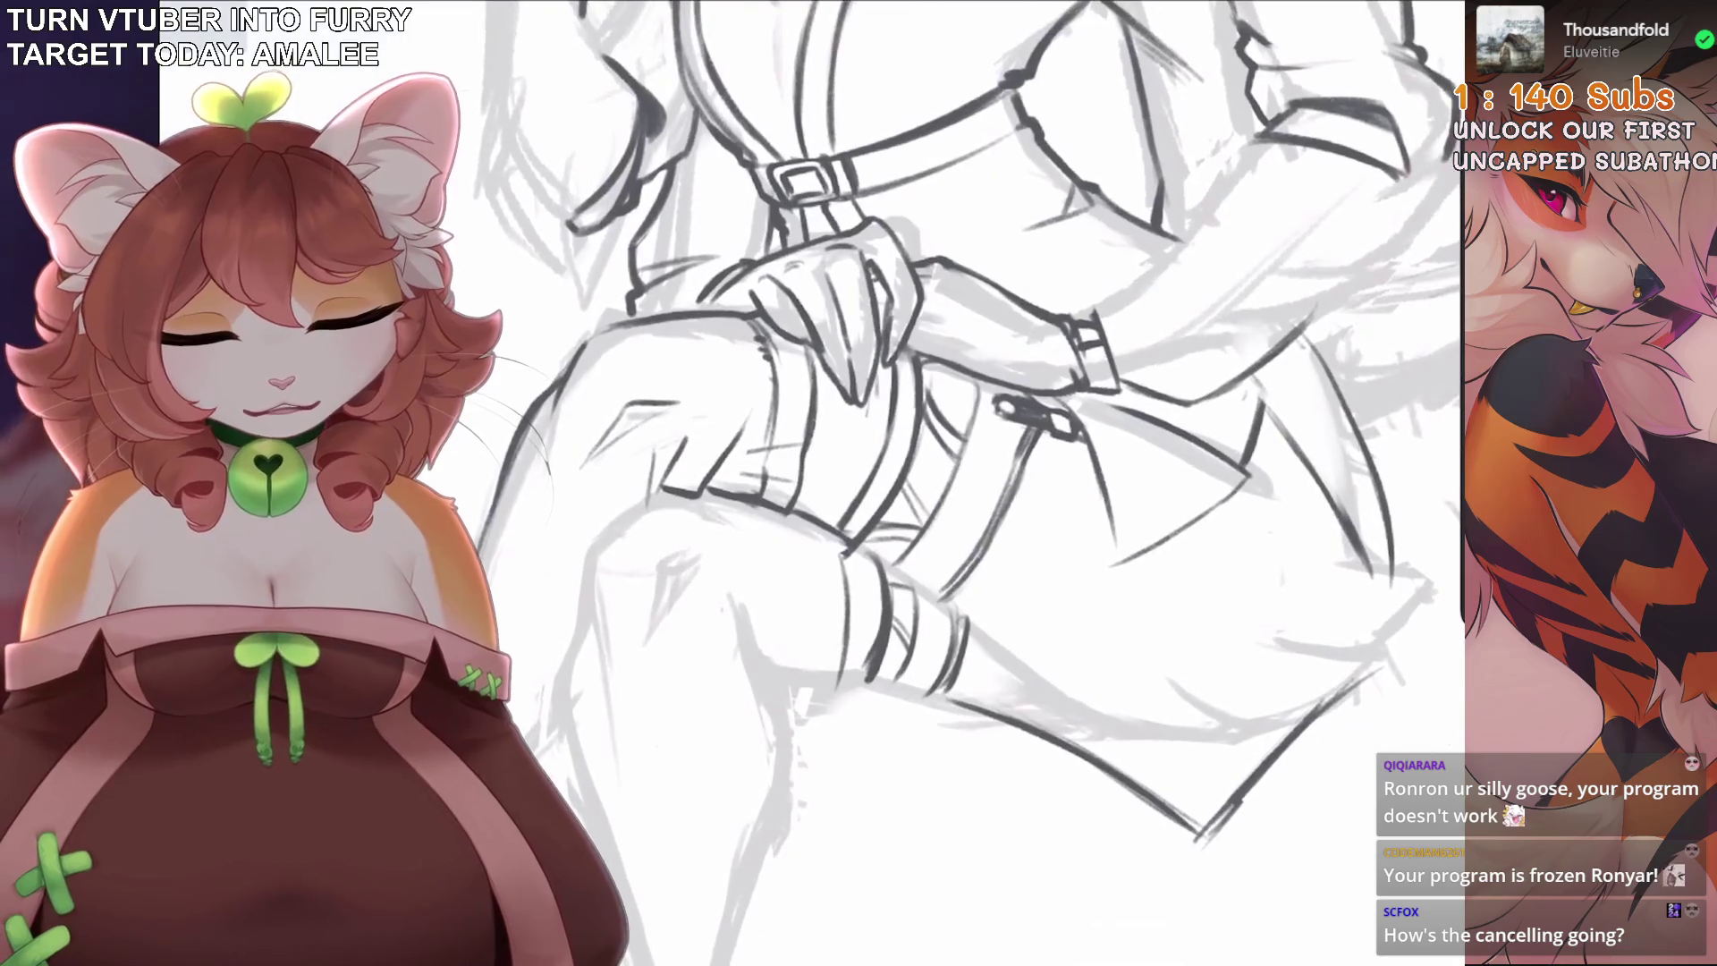
key(ctrl+z)
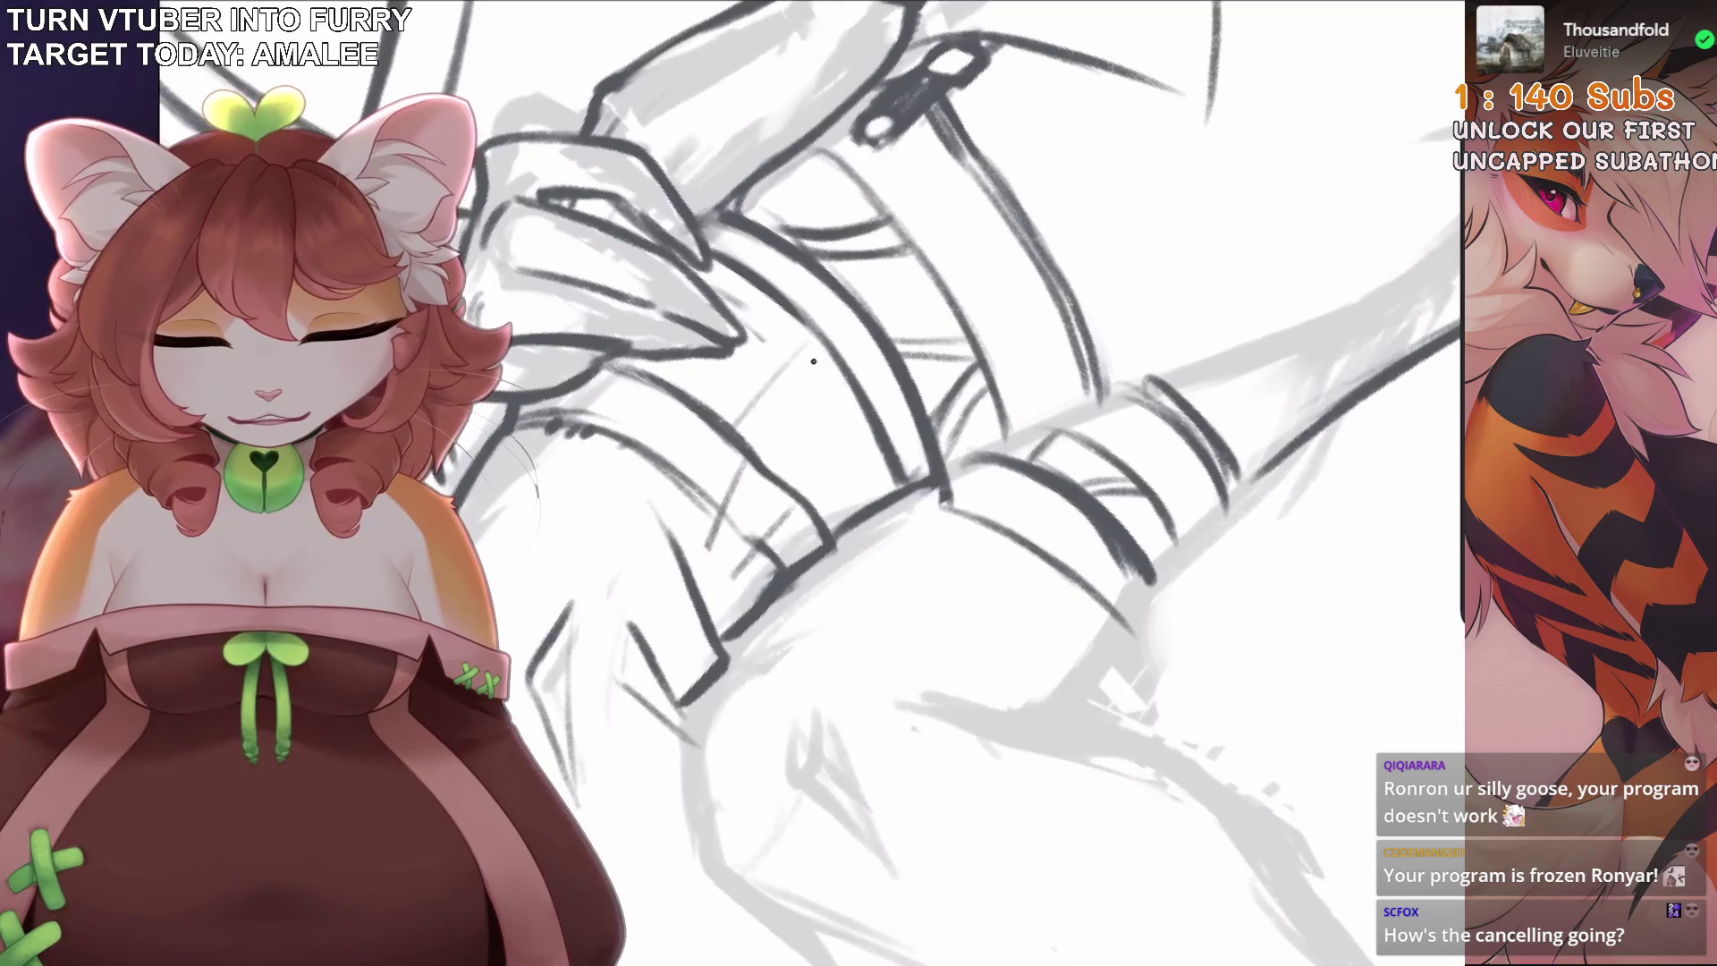
drag(814, 361, 845, 460)
key(ctrl+z)
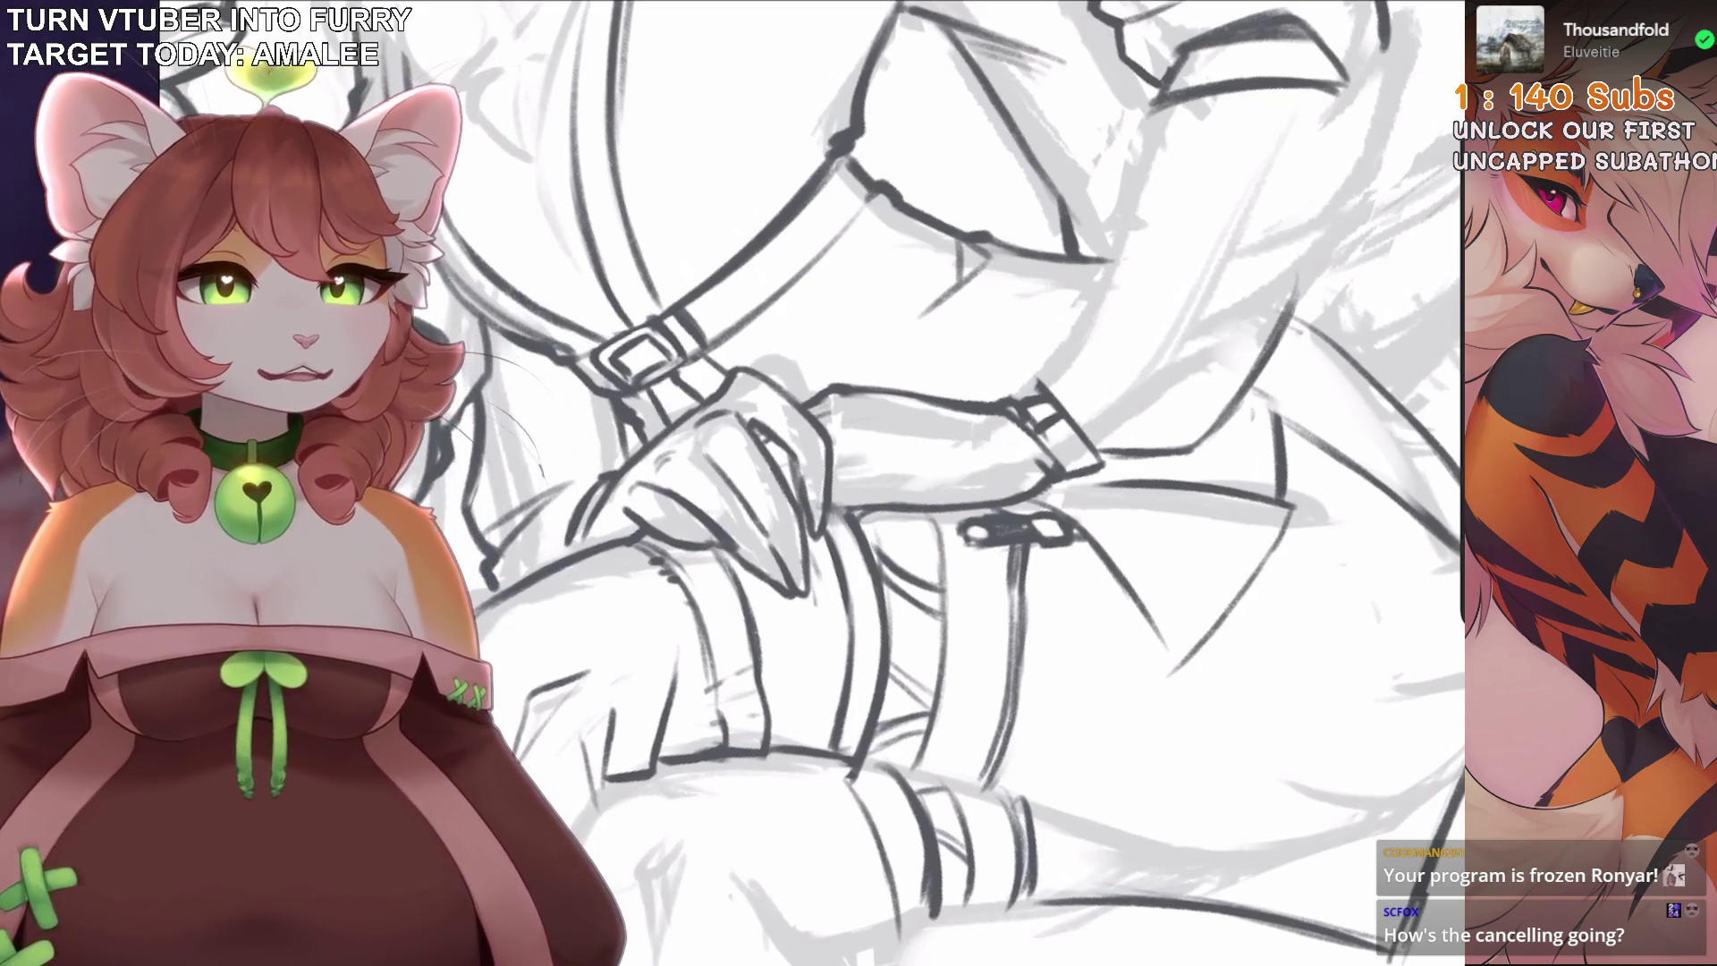
scroll(894, 483, down, 8)
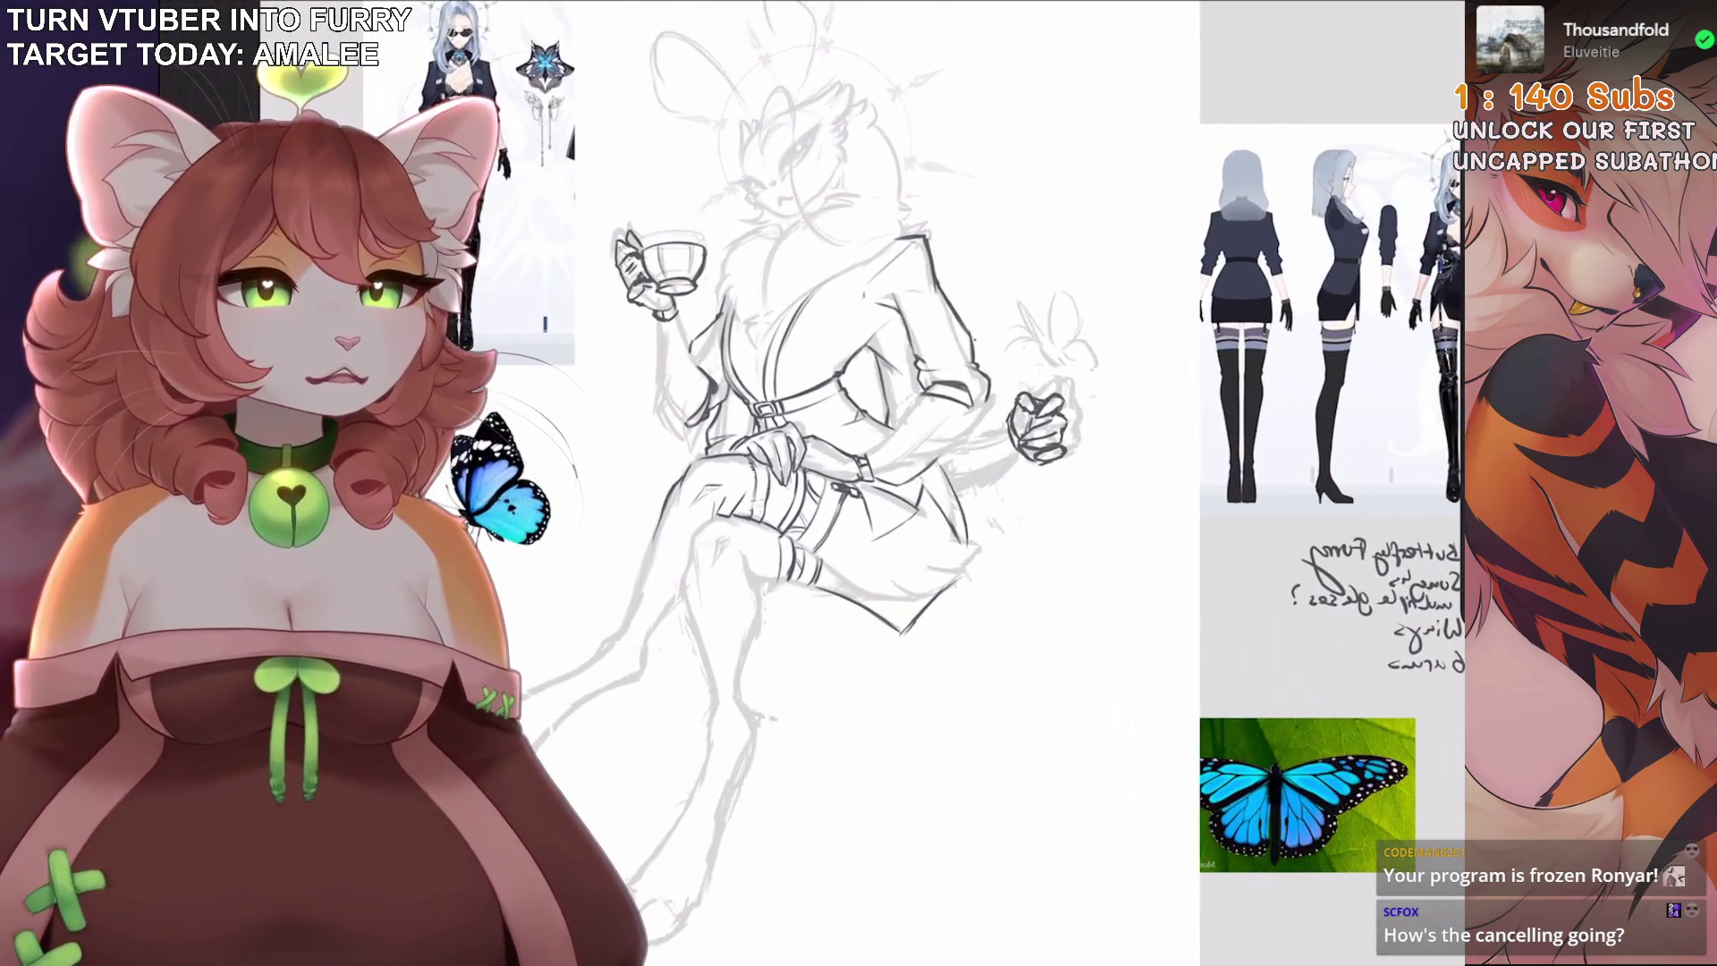
Undo the faulty strokes and redraw the lower leg contour line.
scroll(876, 483, up, 10)
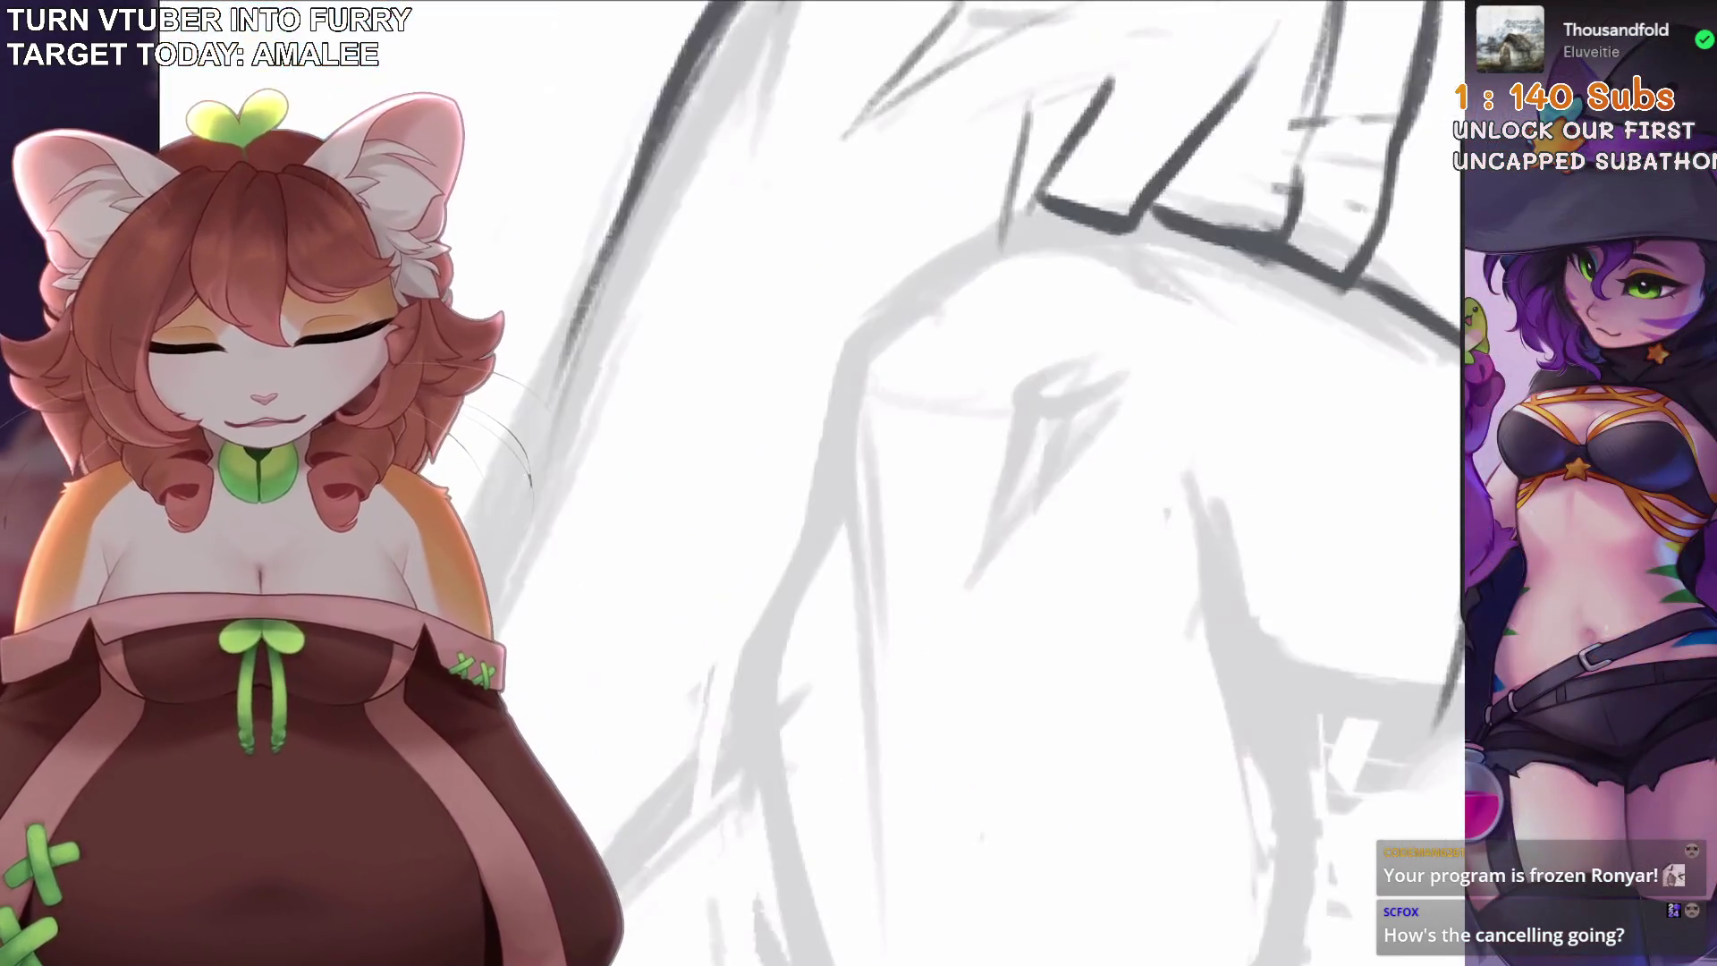
scroll(895, 483, down, 2)
key(ctrl+z)
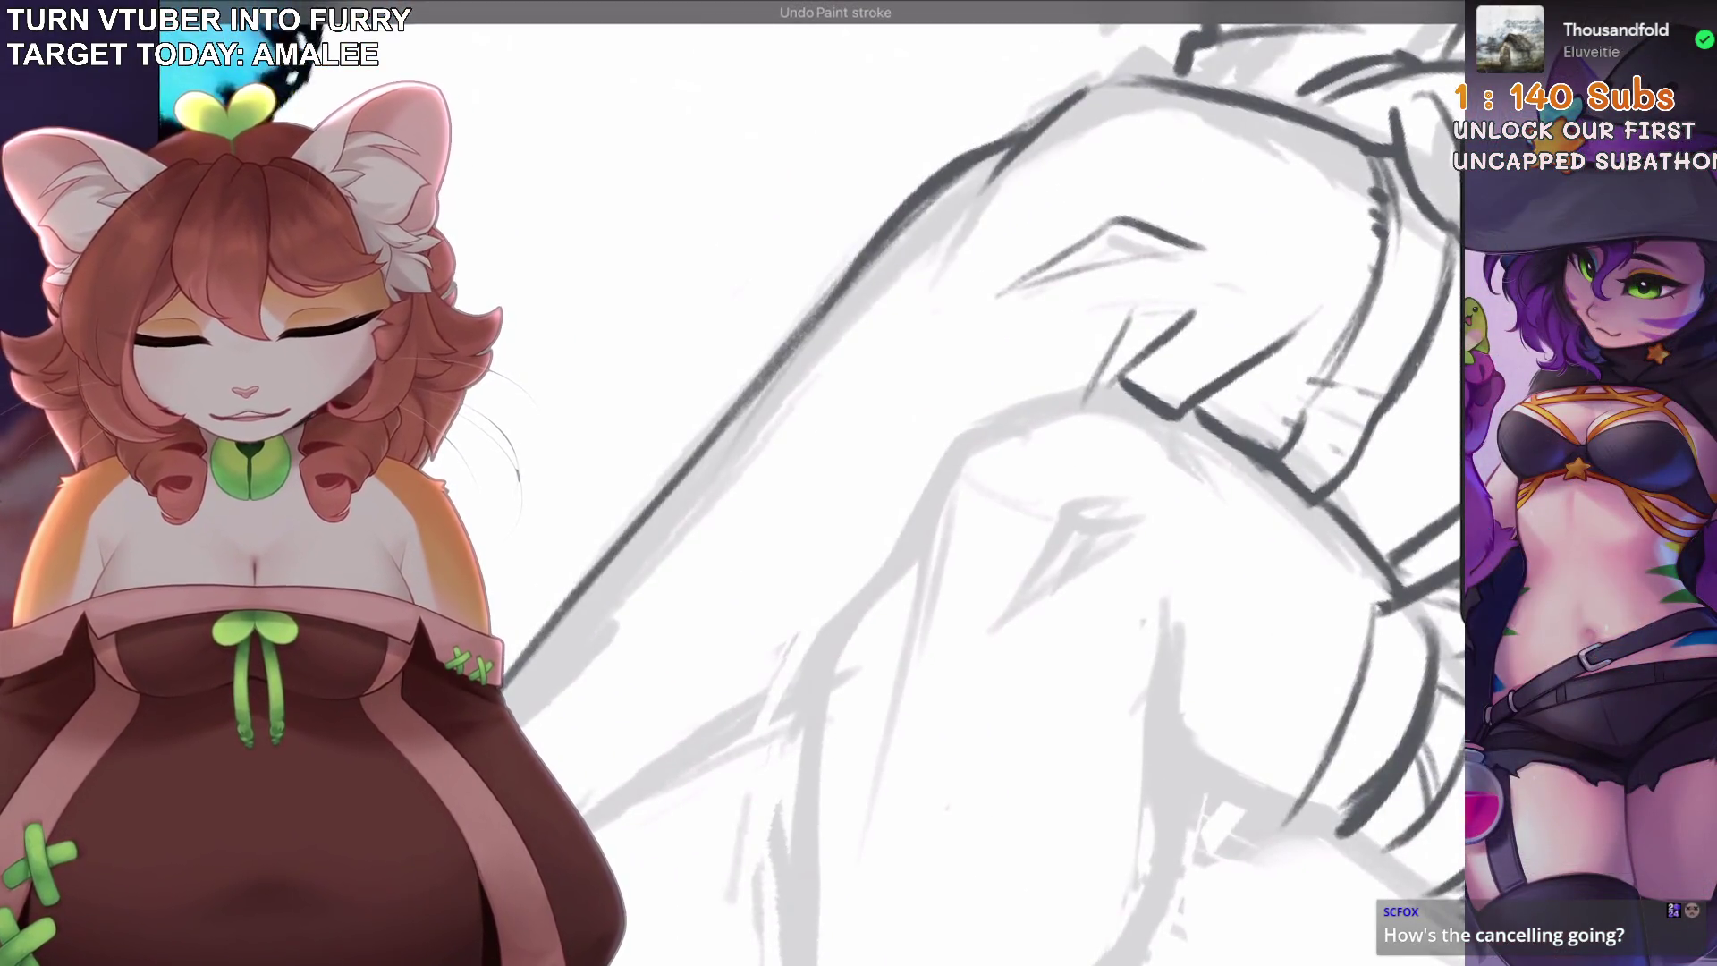
scroll(895, 483, down, 2)
scroll(863, 675, down, 3)
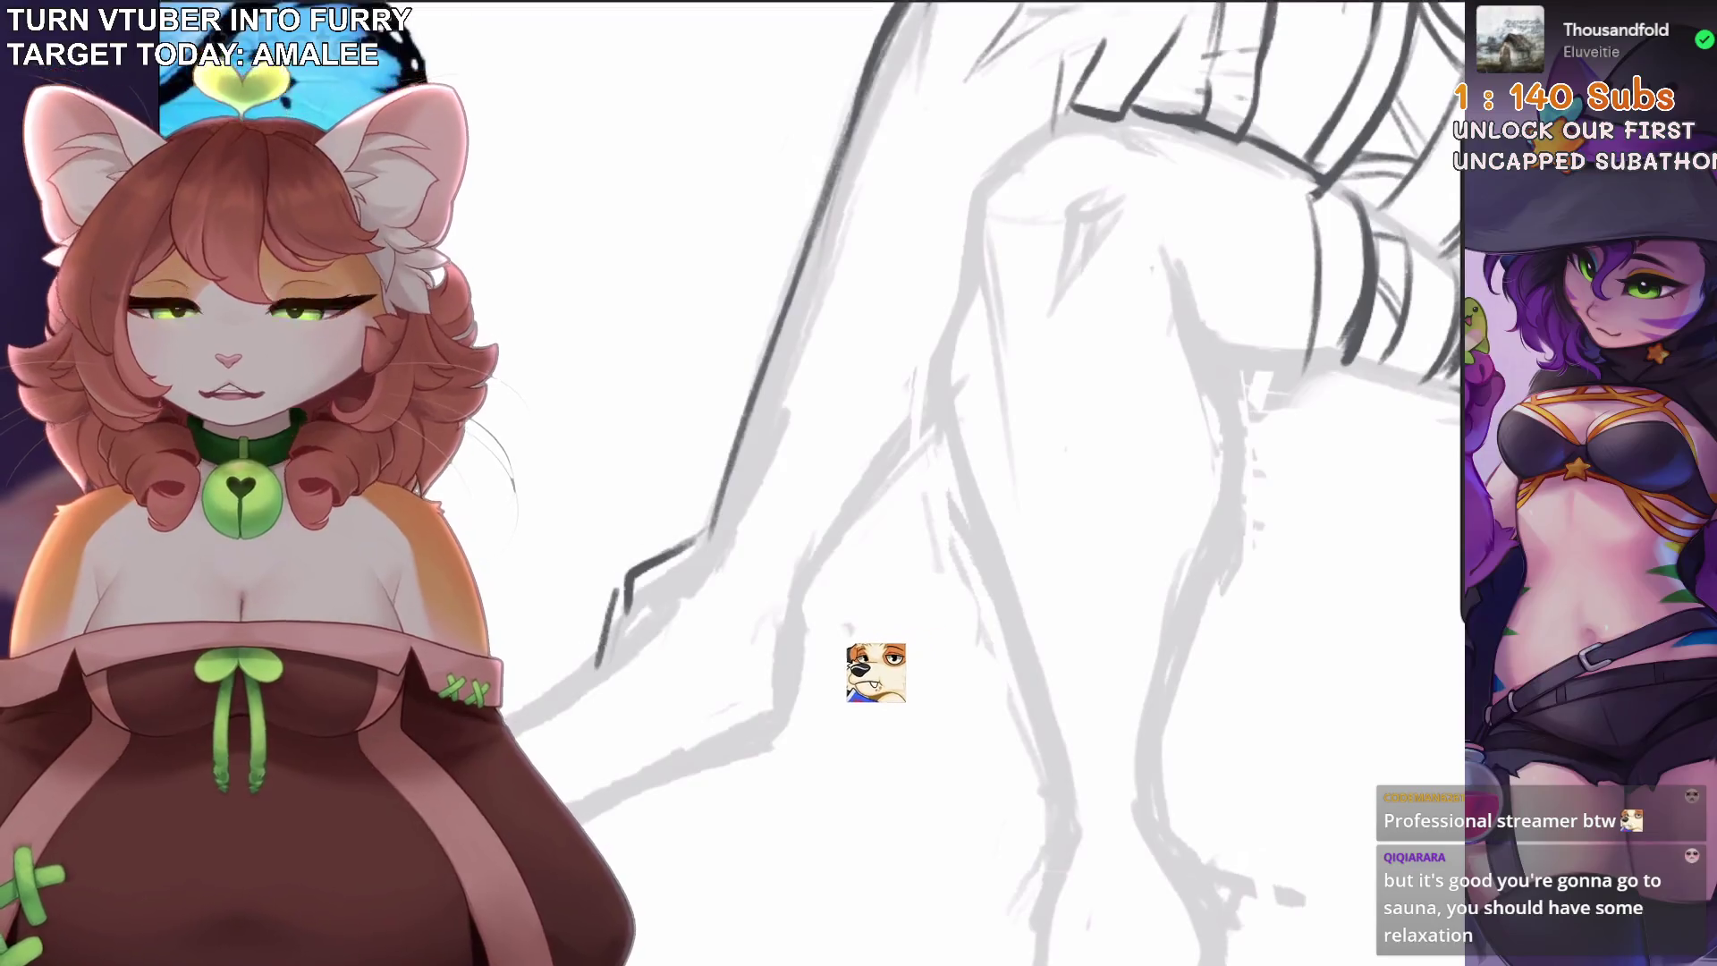
key(ctrl+z)
mouse_move(898, 255)
mouse_down()
mouse_move(842, 461)
mouse_move(767, 536)
mouse_up()
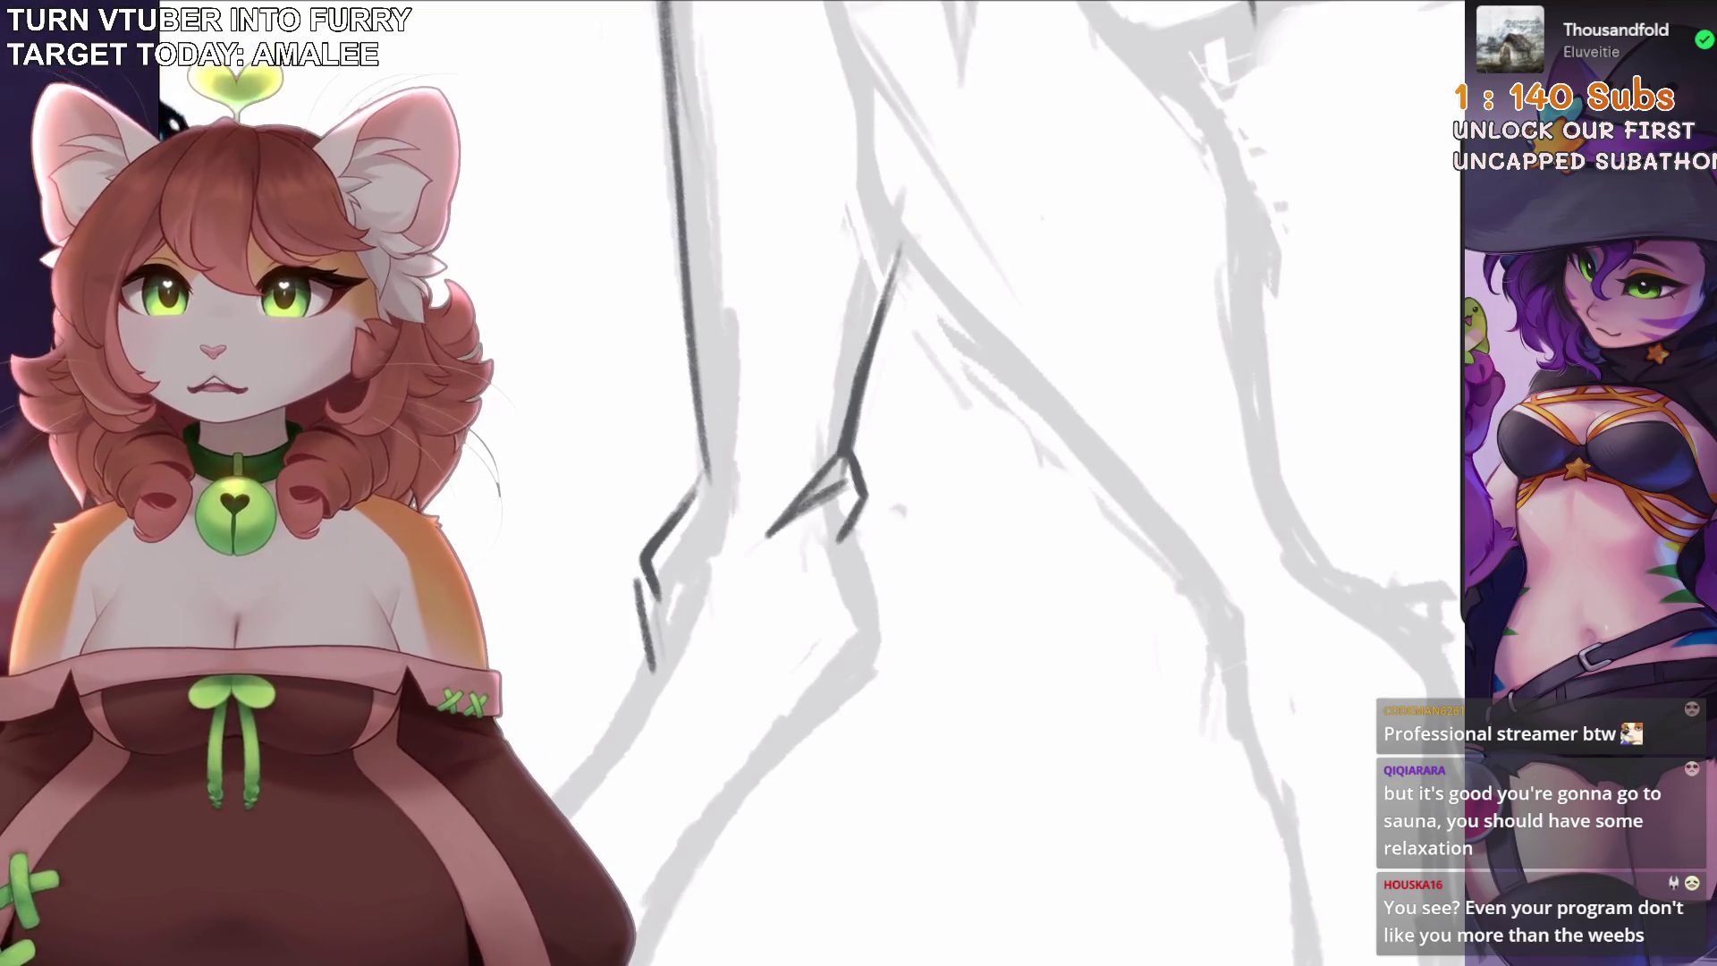
Ink a line along the crossed leg's lower edge and extend it downward.
scroll(984, 482, up, 1)
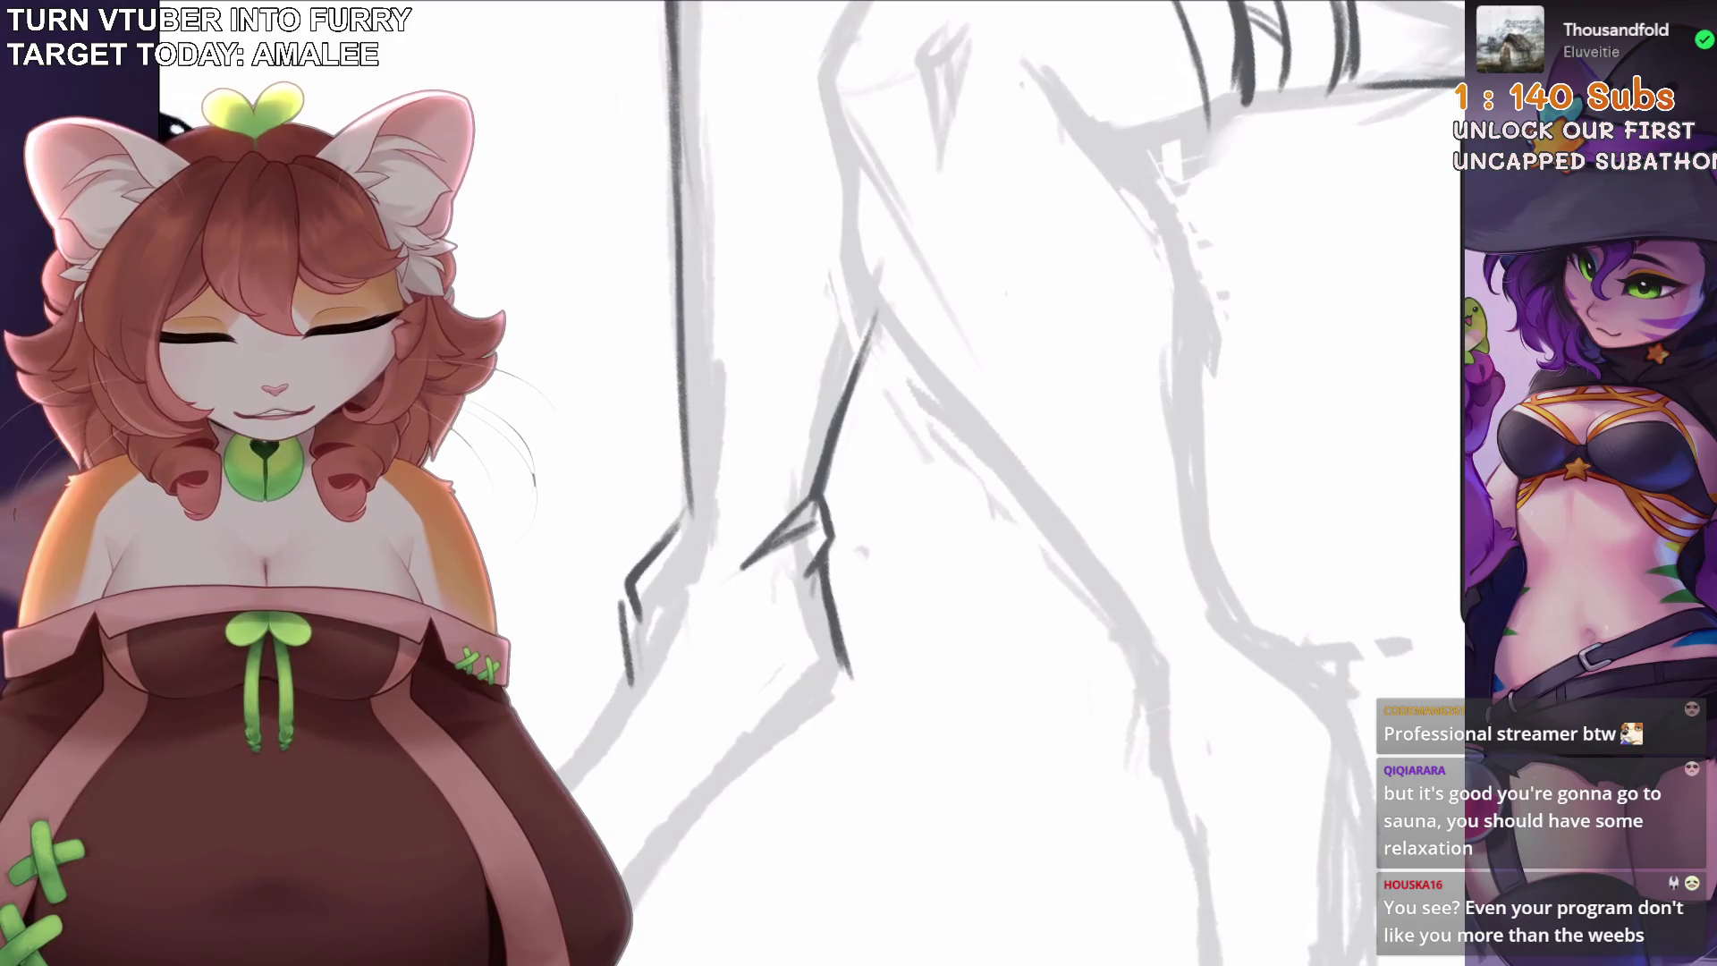
scroll(983, 483, down, 5)
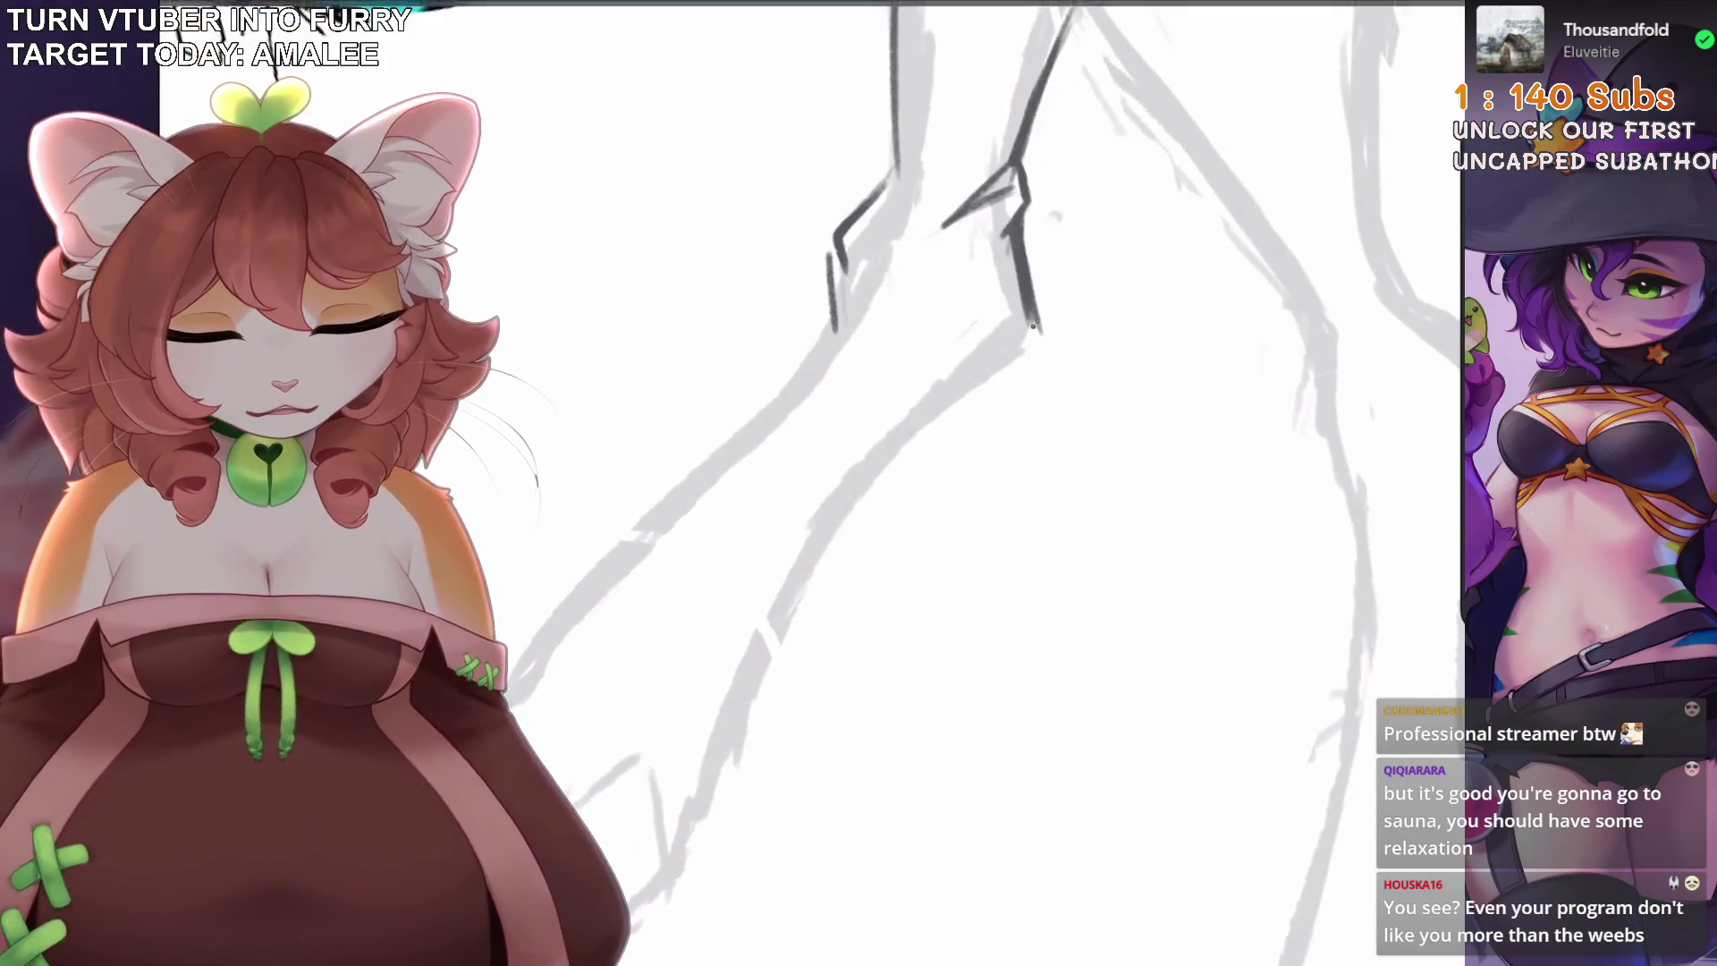
drag(1025, 354, 846, 520)
scroll(894, 447, up, 3)
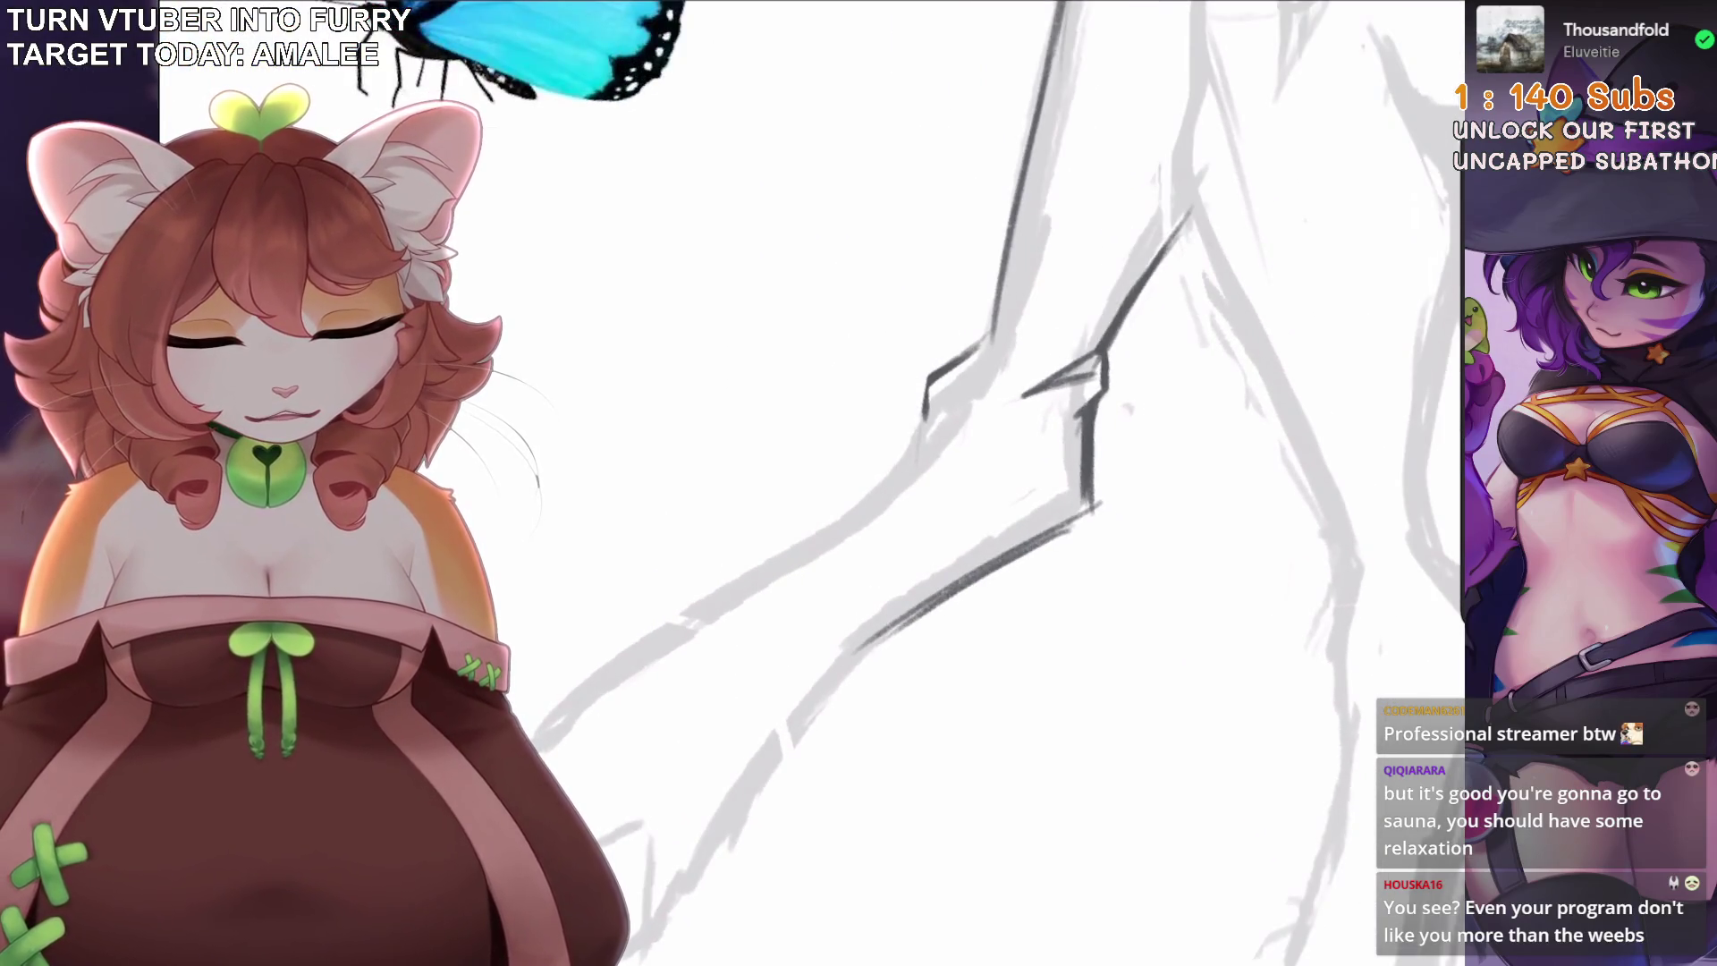
drag(926, 386, 793, 583)
scroll(984, 483, down, 5)
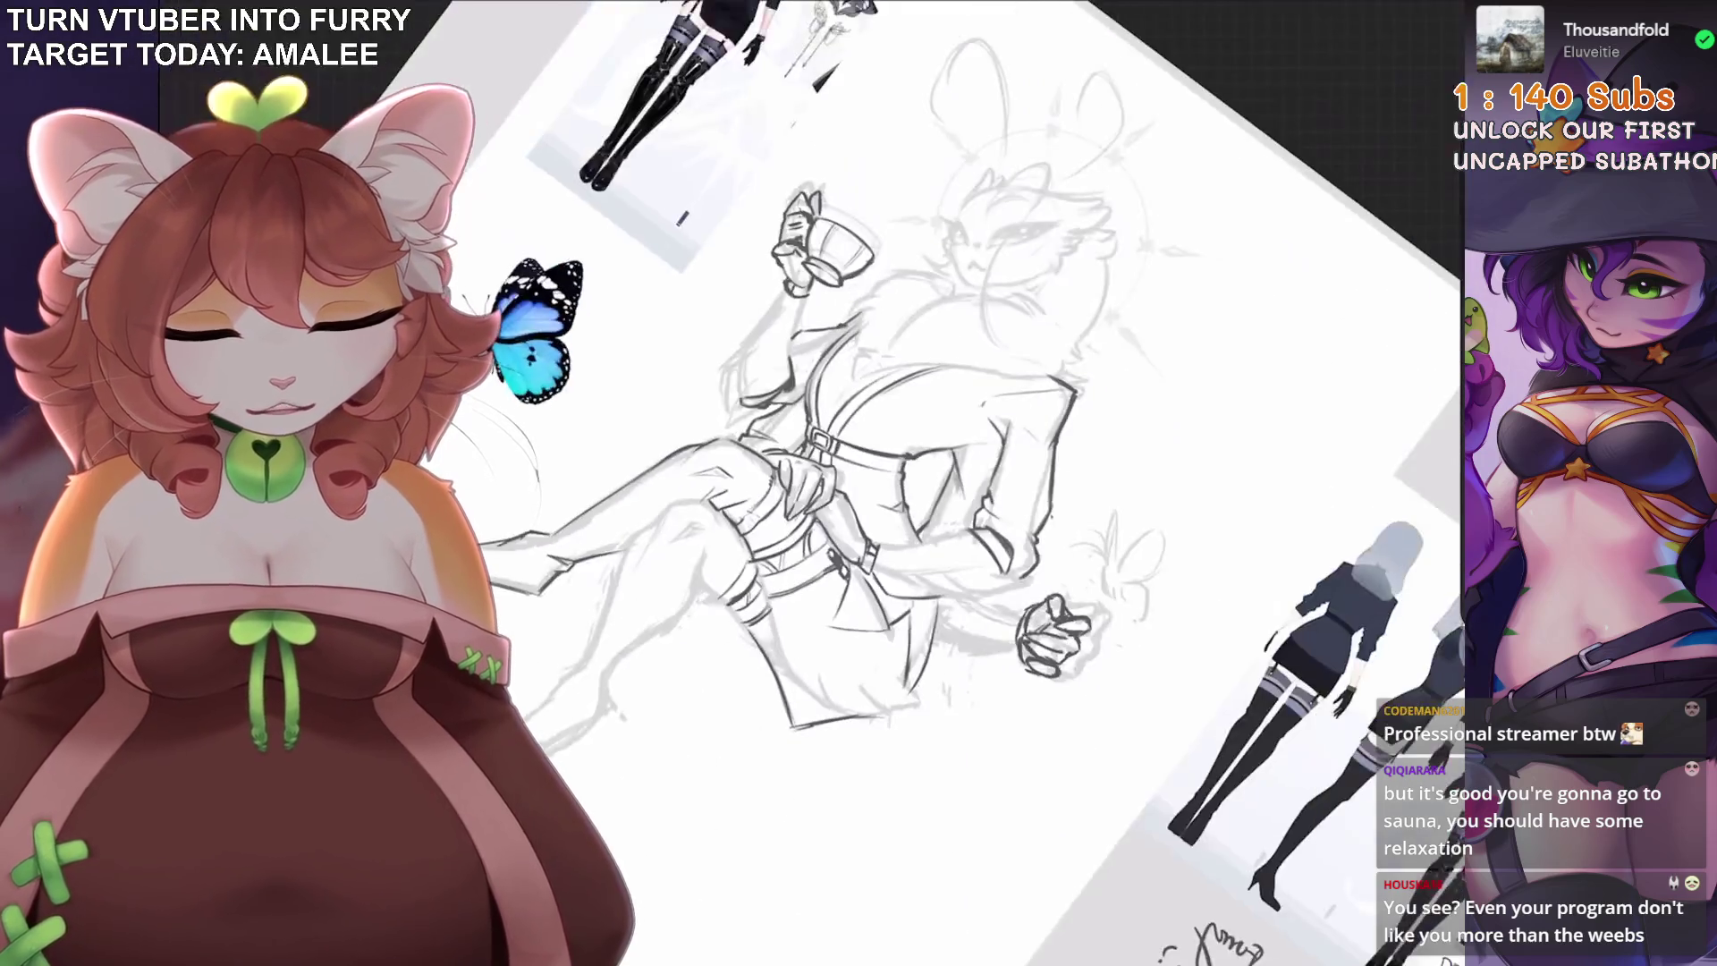
scroll(661, 250, up, 5)
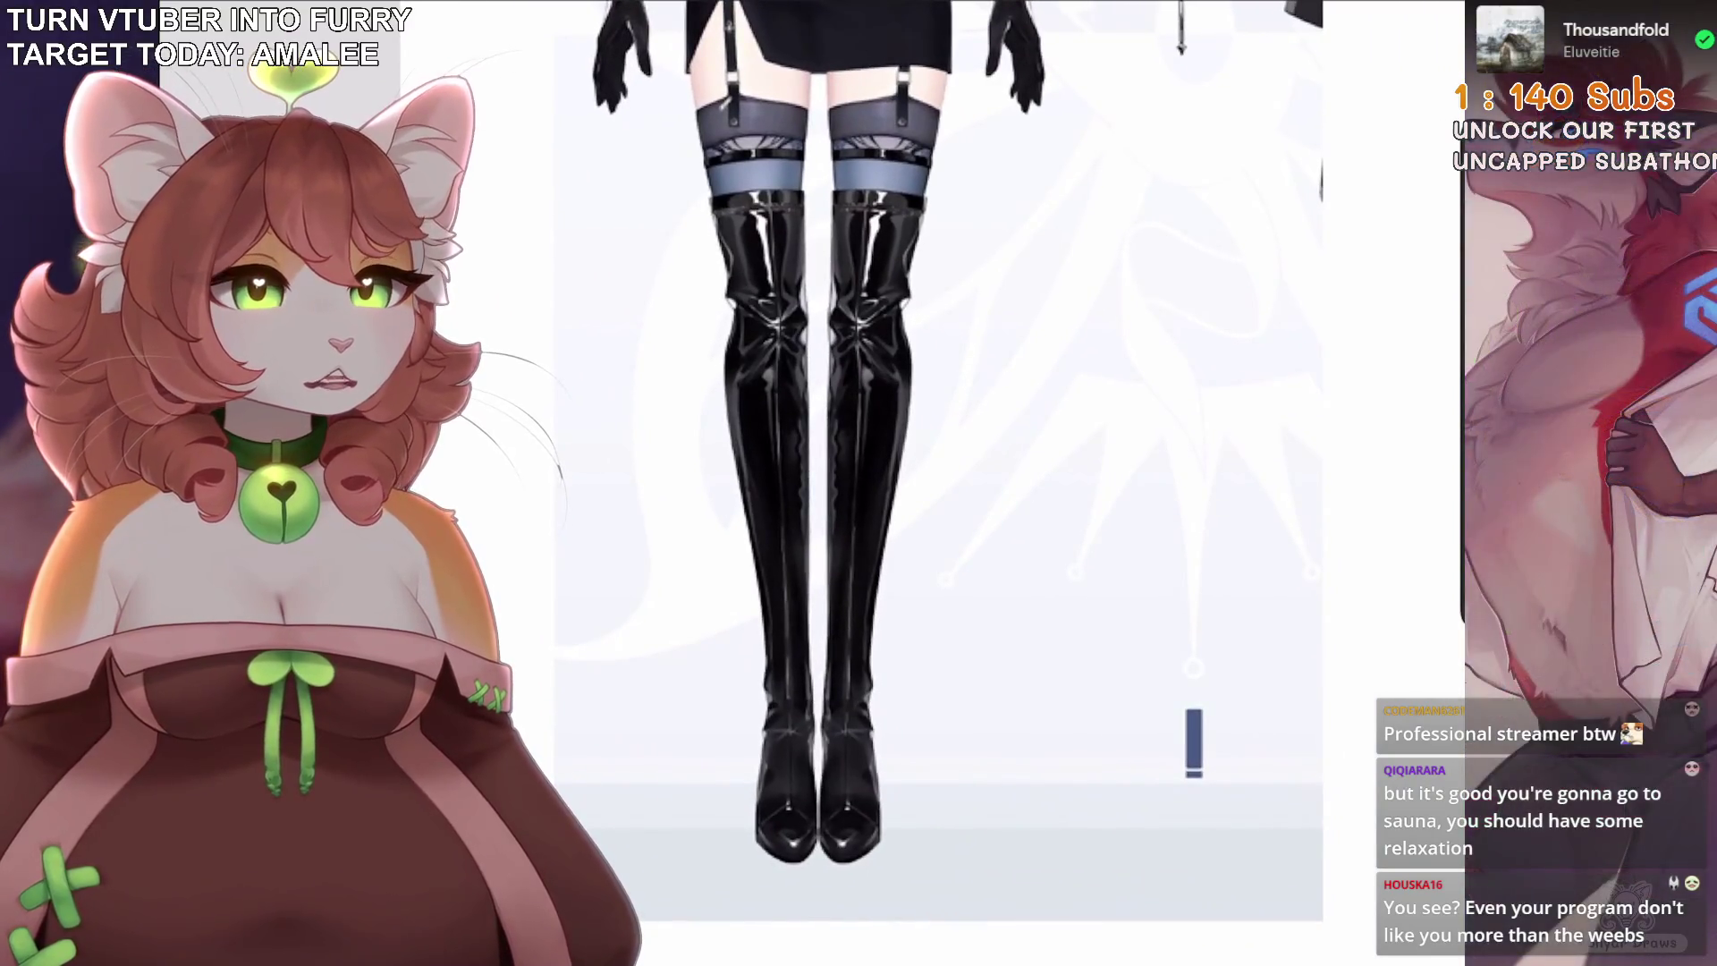
scroll(984, 483, down, 5)
scroll(984, 483, down, 3)
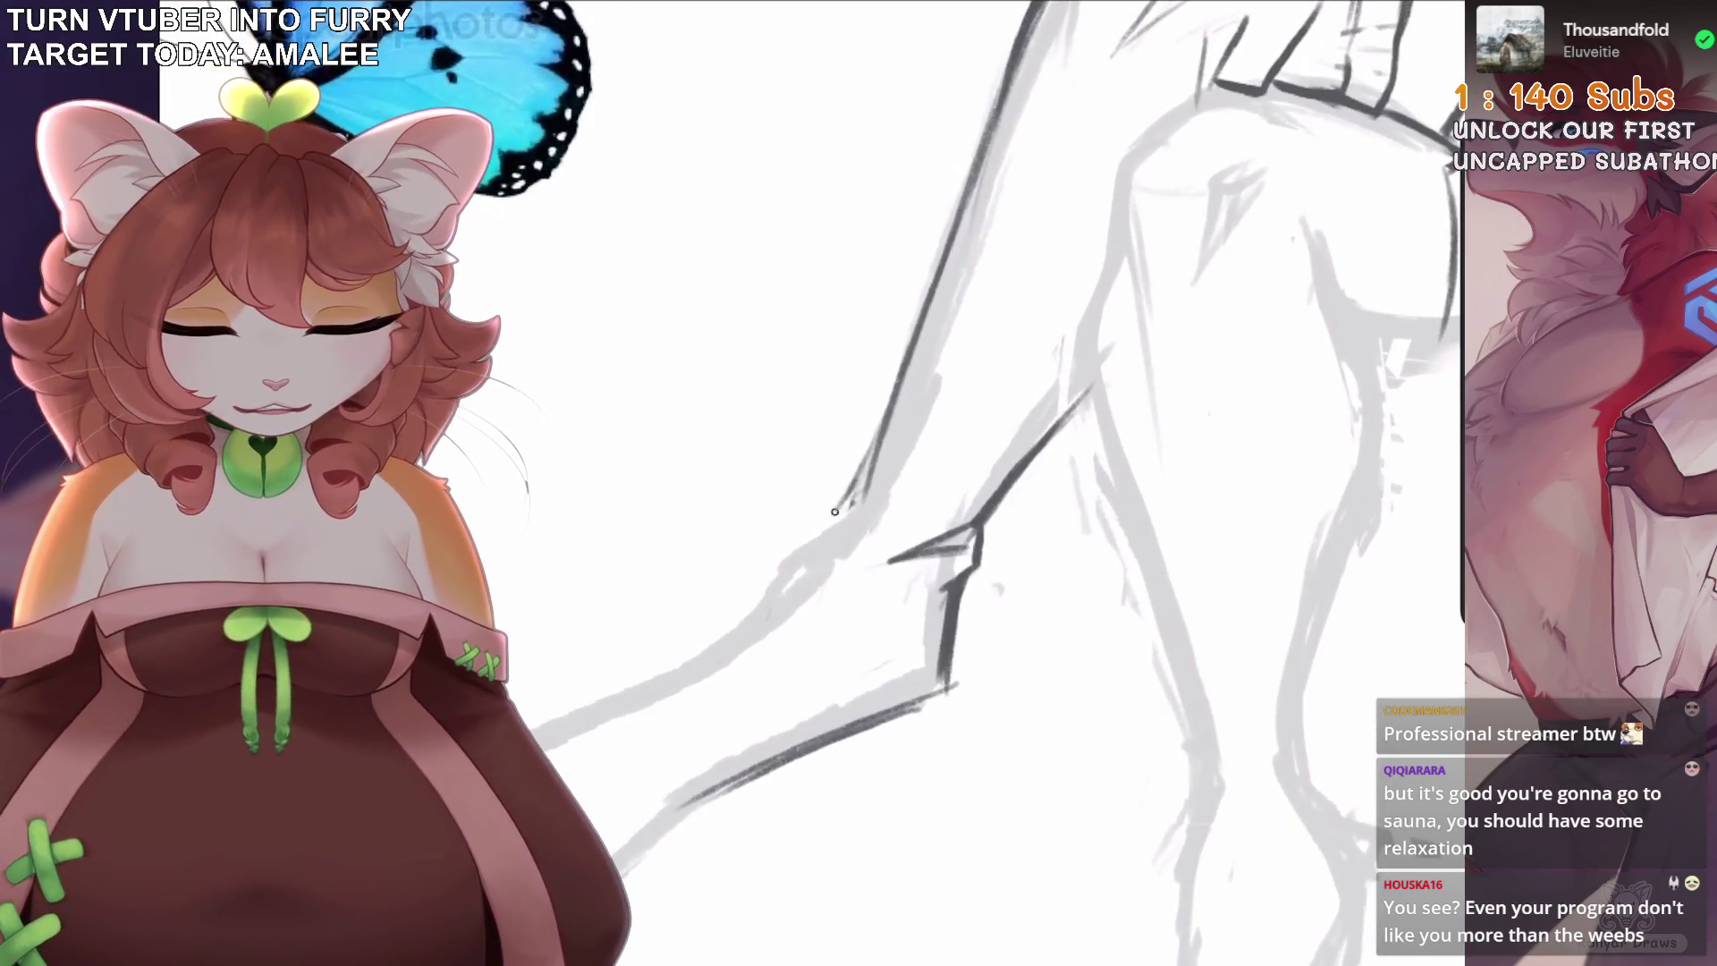
key(ctrl+z)
key(ctrl+z)
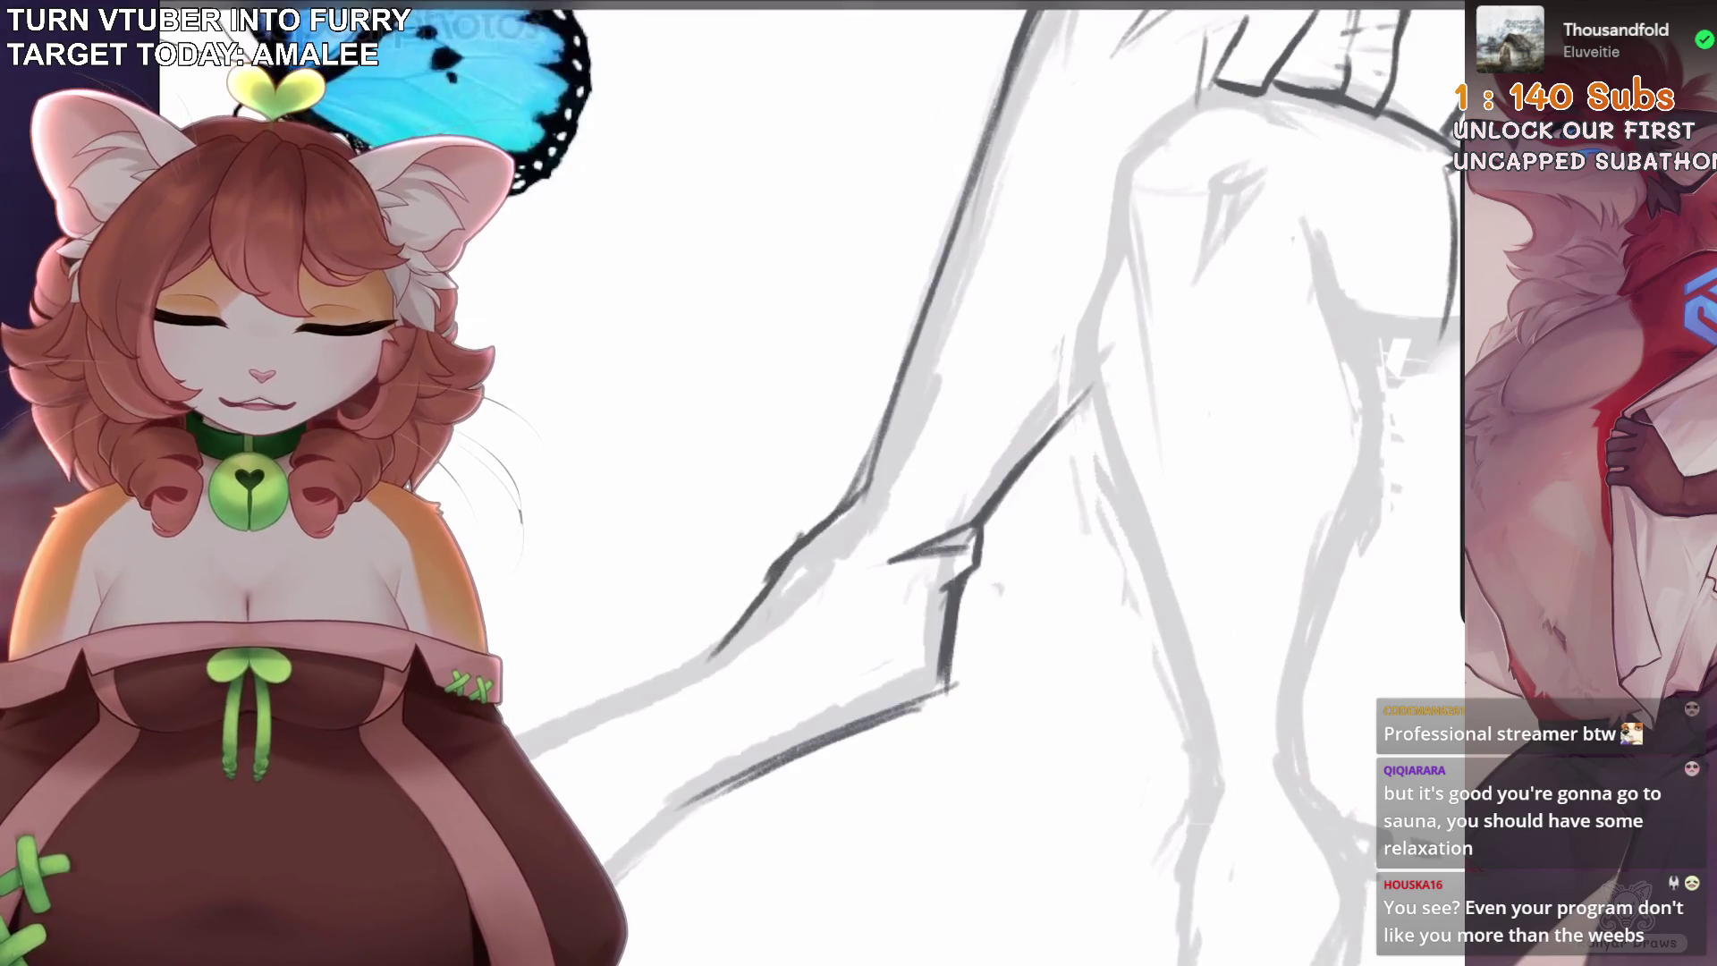
Redraw the leg ink line and extend it down the right leg.
drag(874, 454, 832, 519)
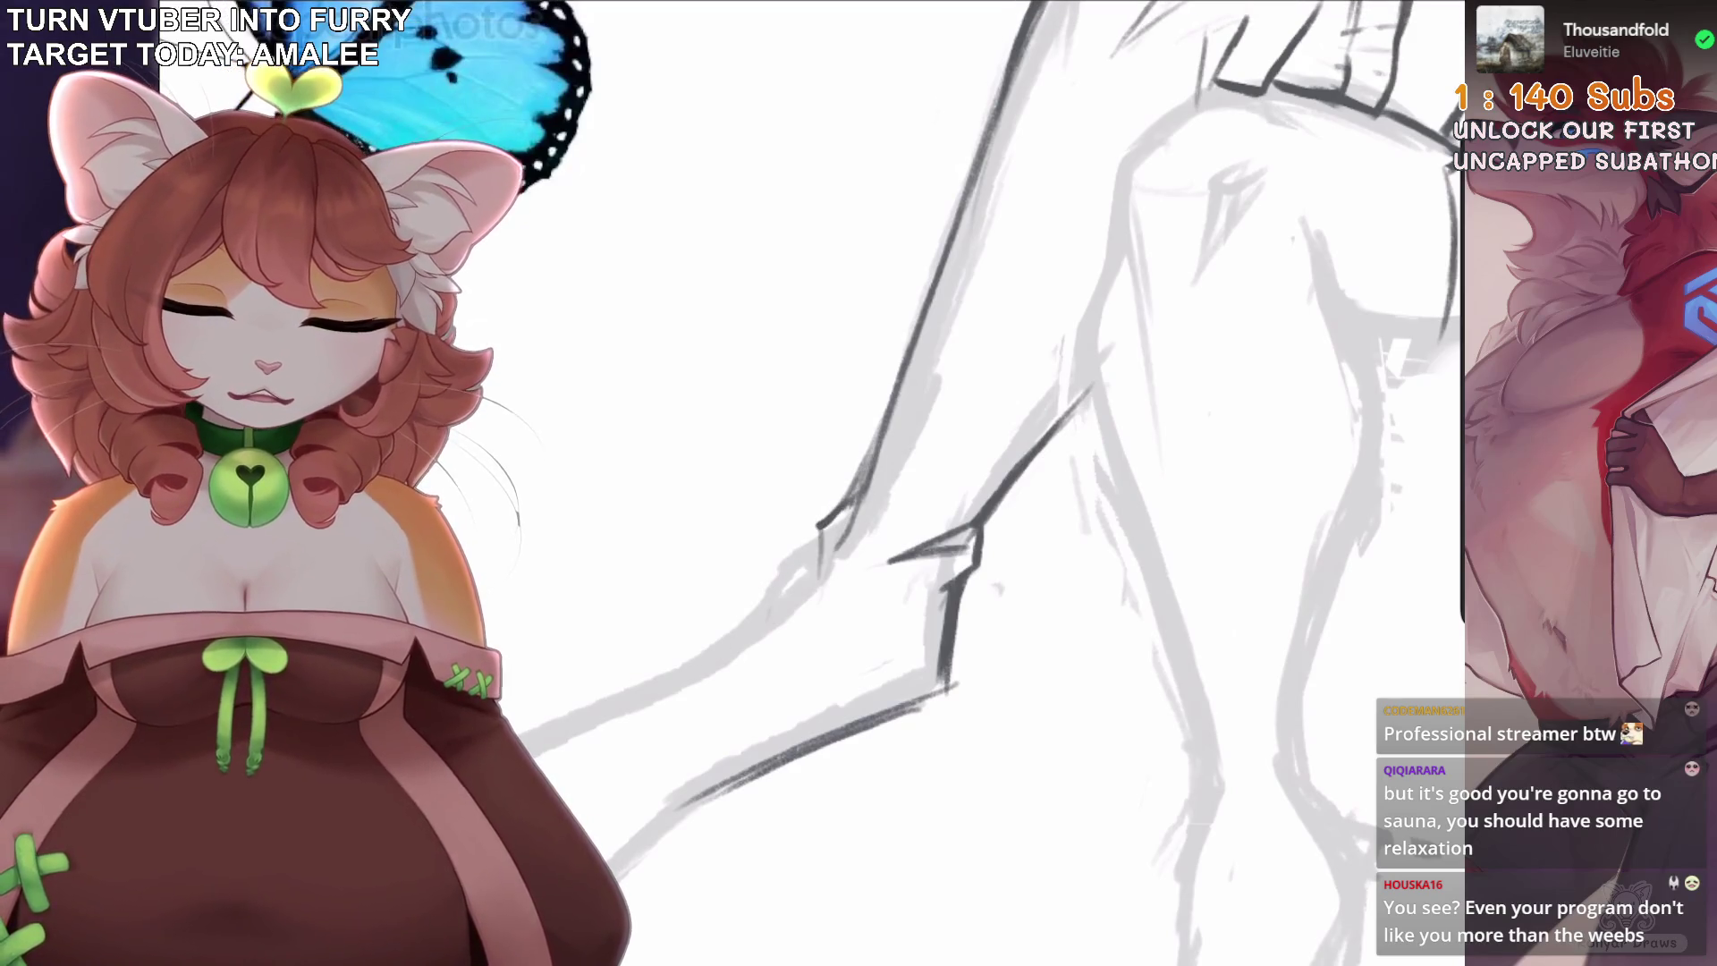
key(ctrl+z)
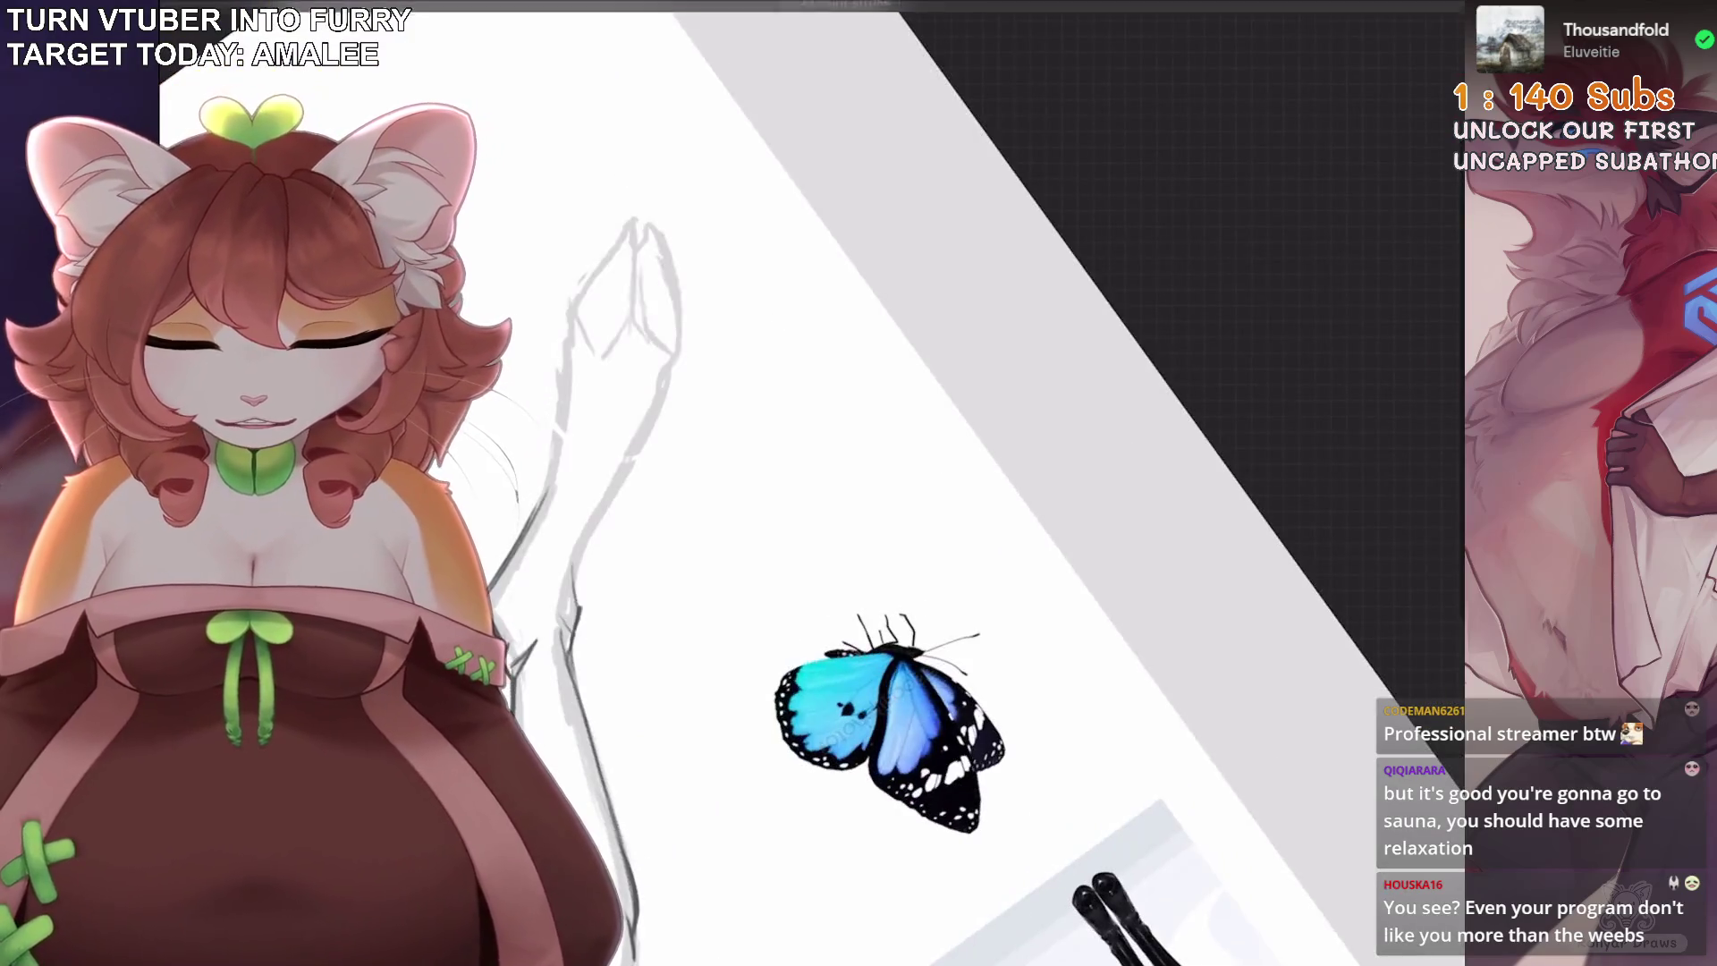
mouse_move(948, 197)
mouse_down()
mouse_move(984, 314)
mouse_move(760, 461)
mouse_move(707, 554)
mouse_up()
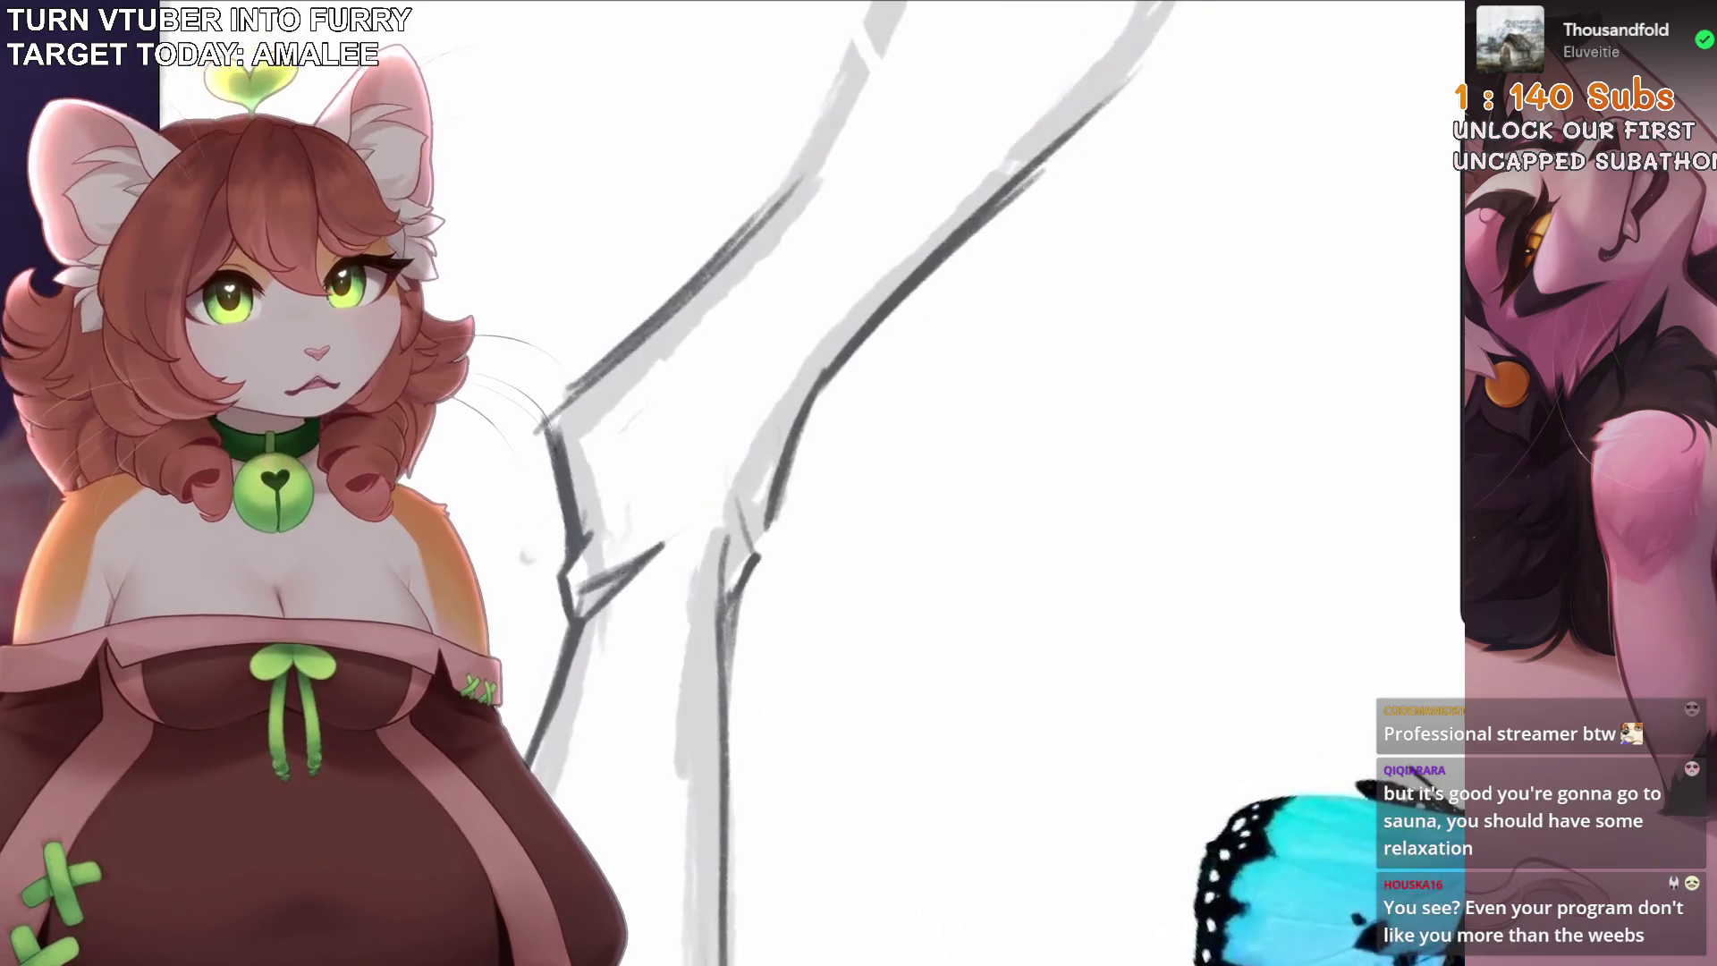
drag(787, 478, 732, 635)
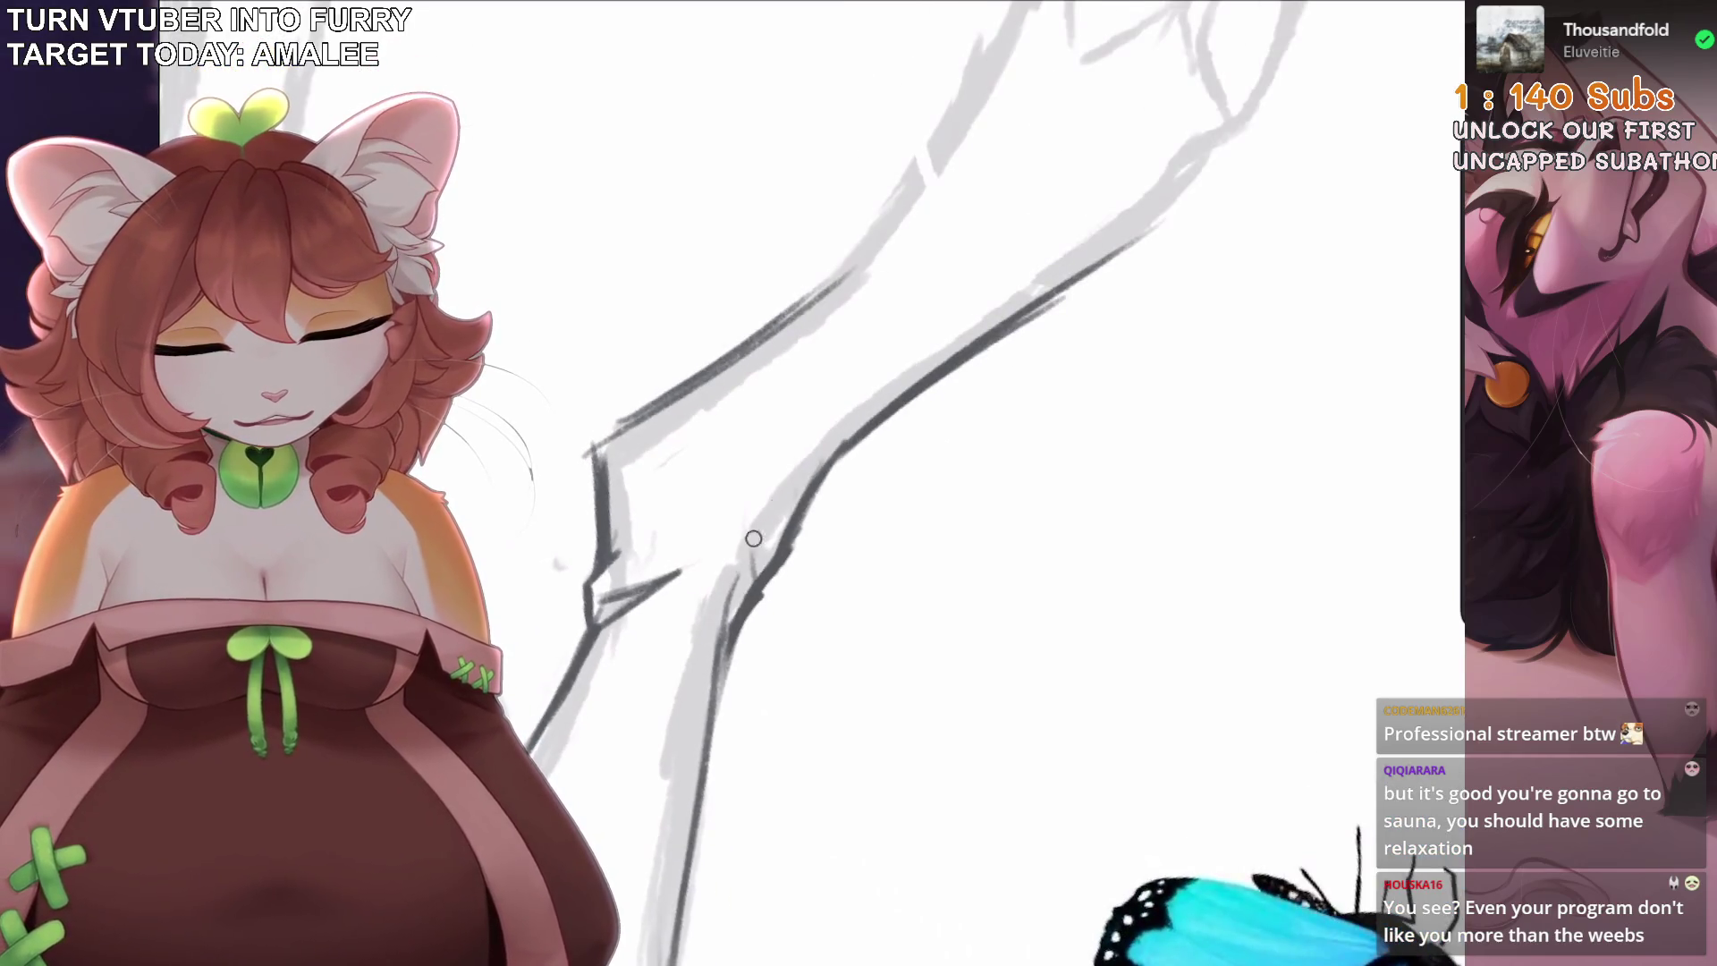
Darken the upper leg contour, undoing trial strokes on the leg.
drag(754, 537, 894, 447)
drag(899, 382, 711, 534)
scroll(895, 483, down, 5)
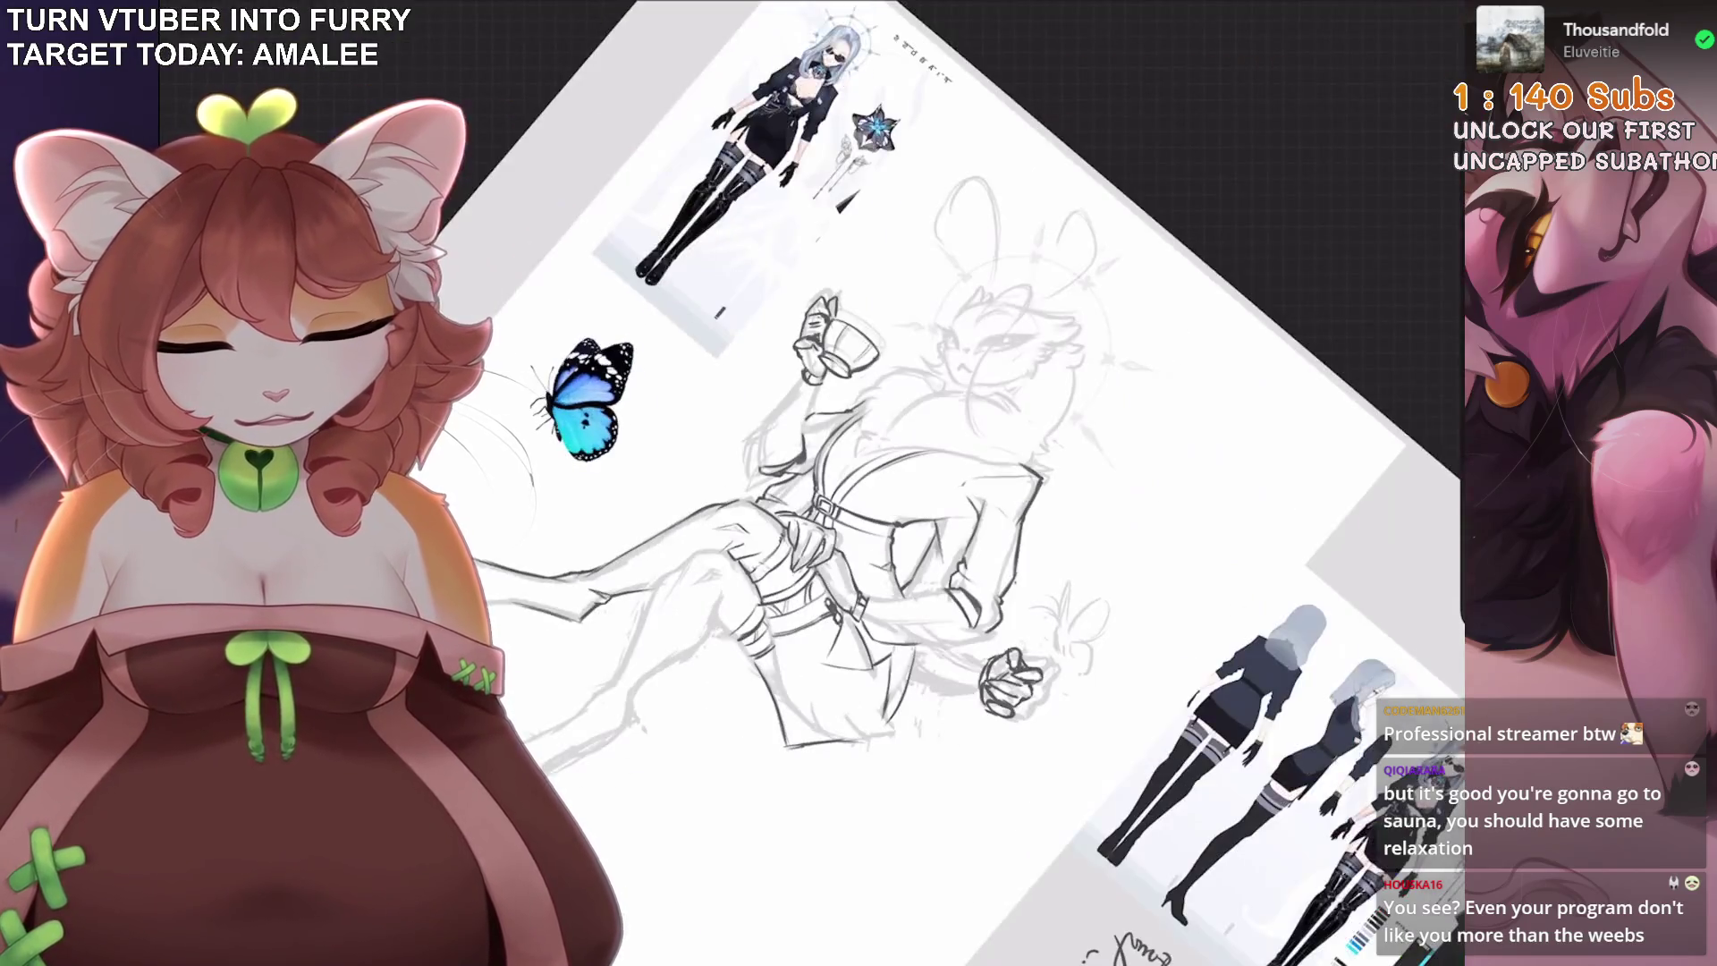
scroll(895, 483, up, 5)
mouse_move(853, 354)
mouse_down()
mouse_move(706, 478)
mouse_move(640, 626)
mouse_up()
key(ctrl+z)
drag(678, 429, 651, 644)
key(ctrl+z)
key(ctrl+z)
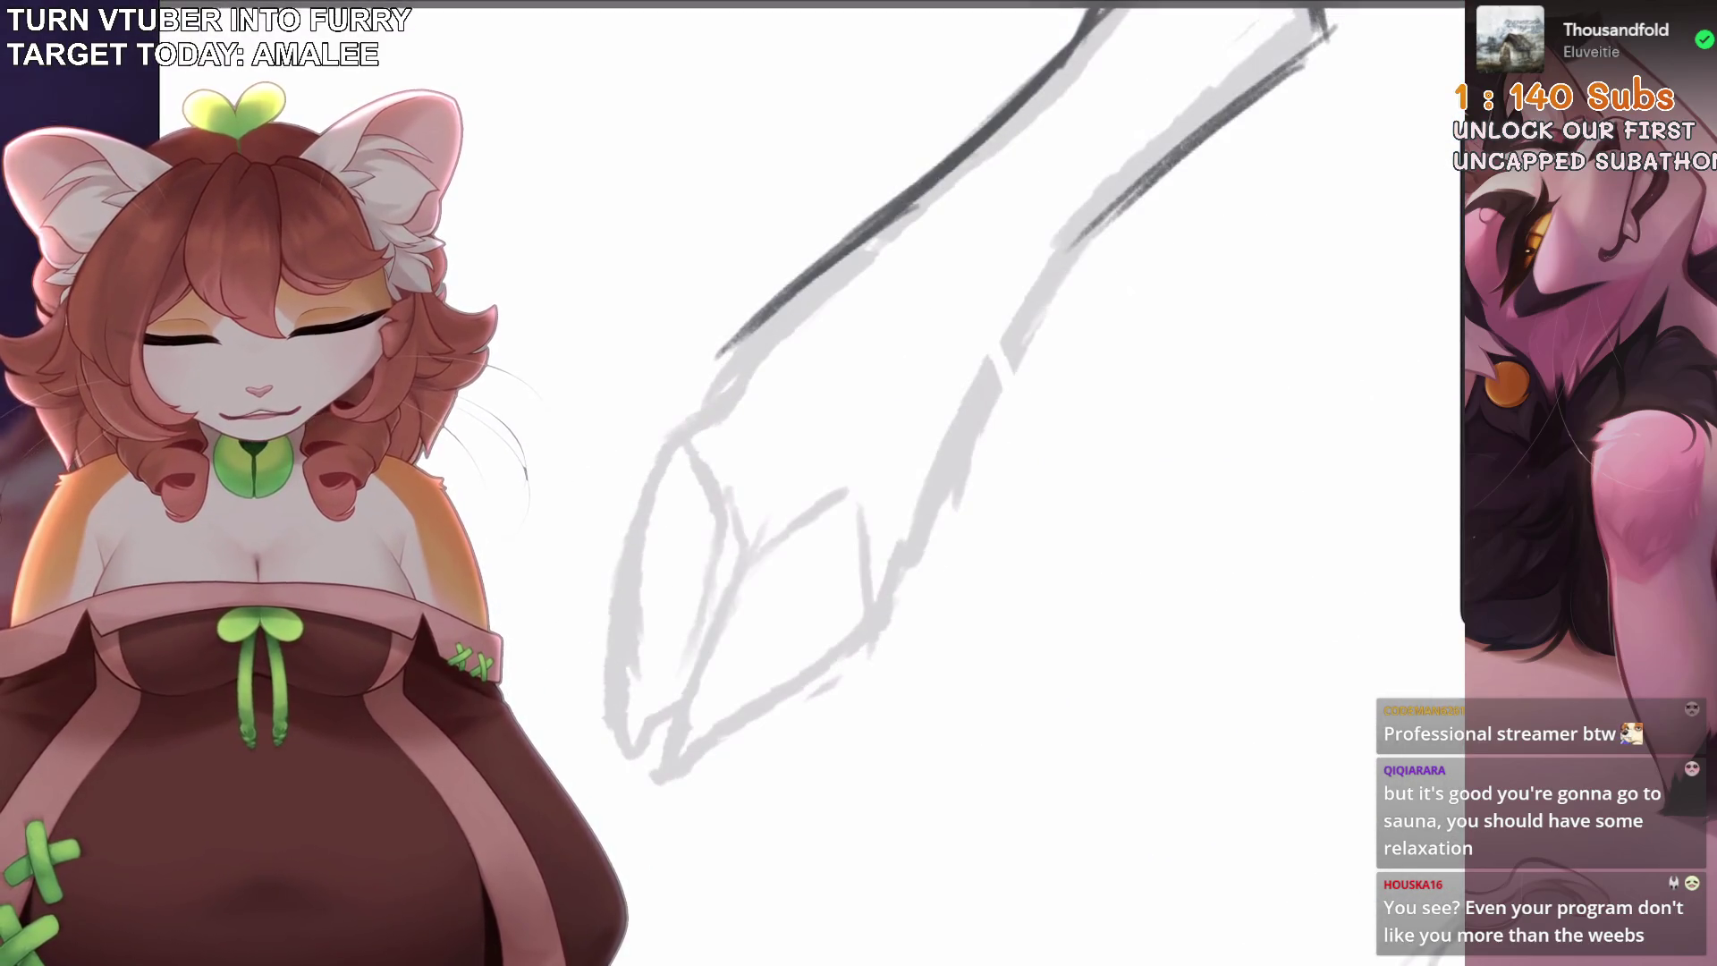
Ink the left edge of the foot and the lower edge of the leg.
scroll(894, 483, down, 3)
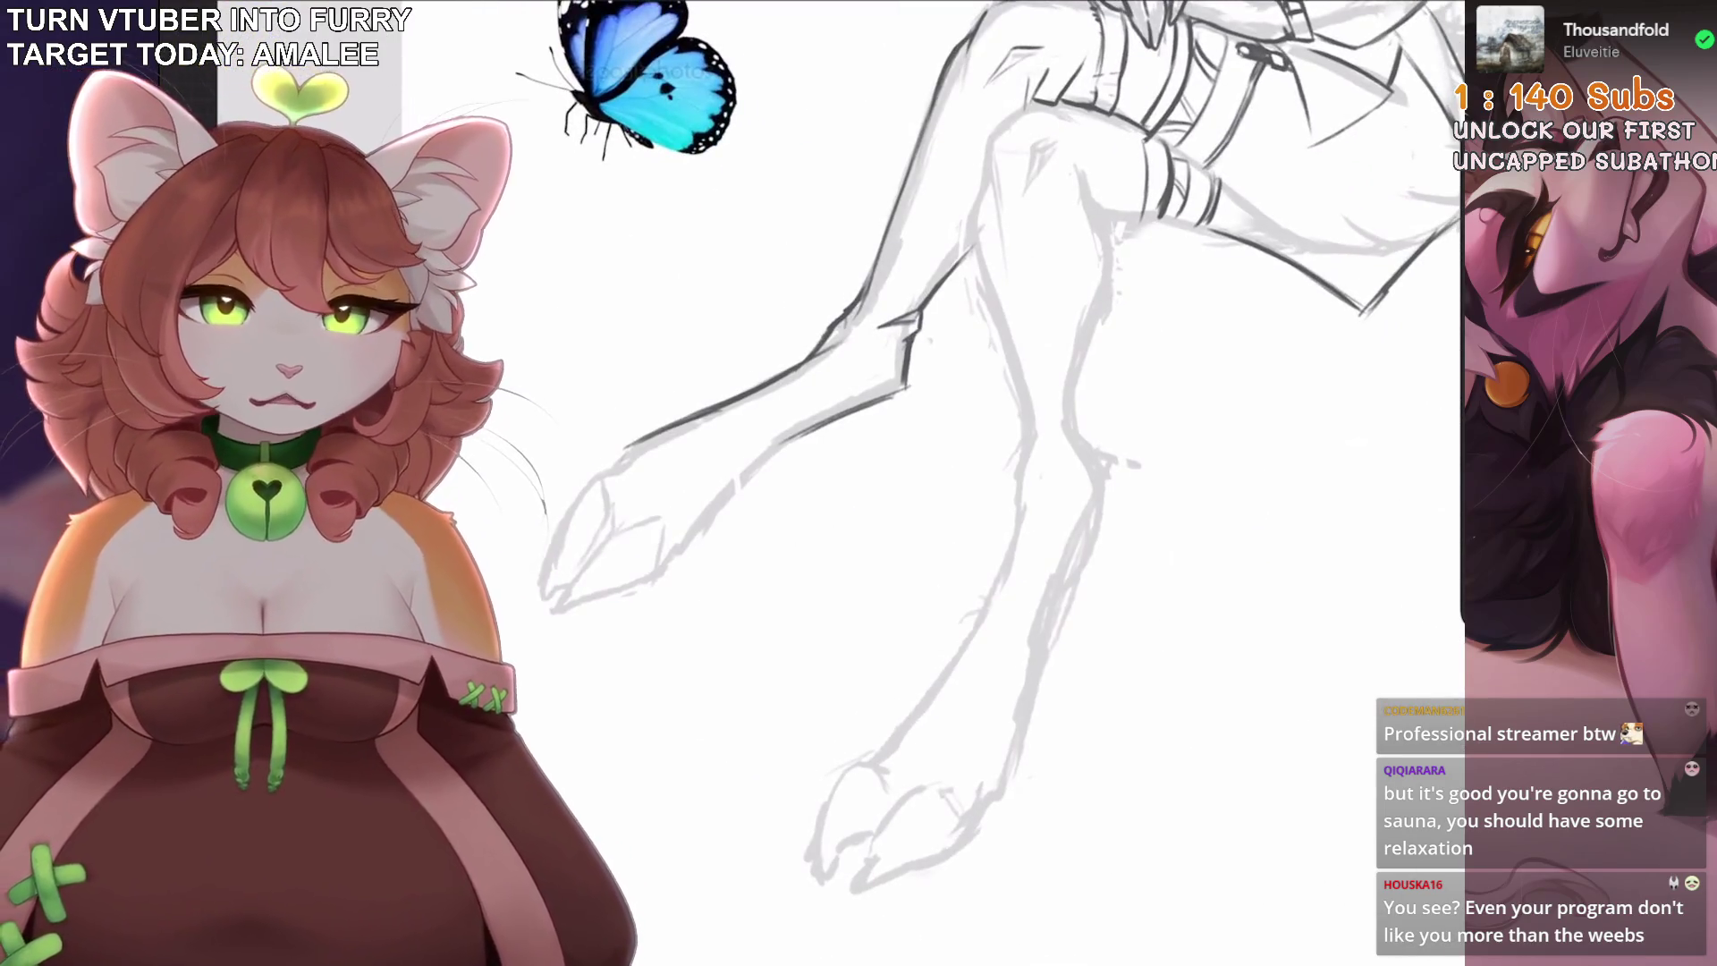
scroll(984, 483, up, 3)
mouse_move(705, 410)
mouse_down()
mouse_move(713, 542)
mouse_move(850, 521)
mouse_move(908, 466)
mouse_up()
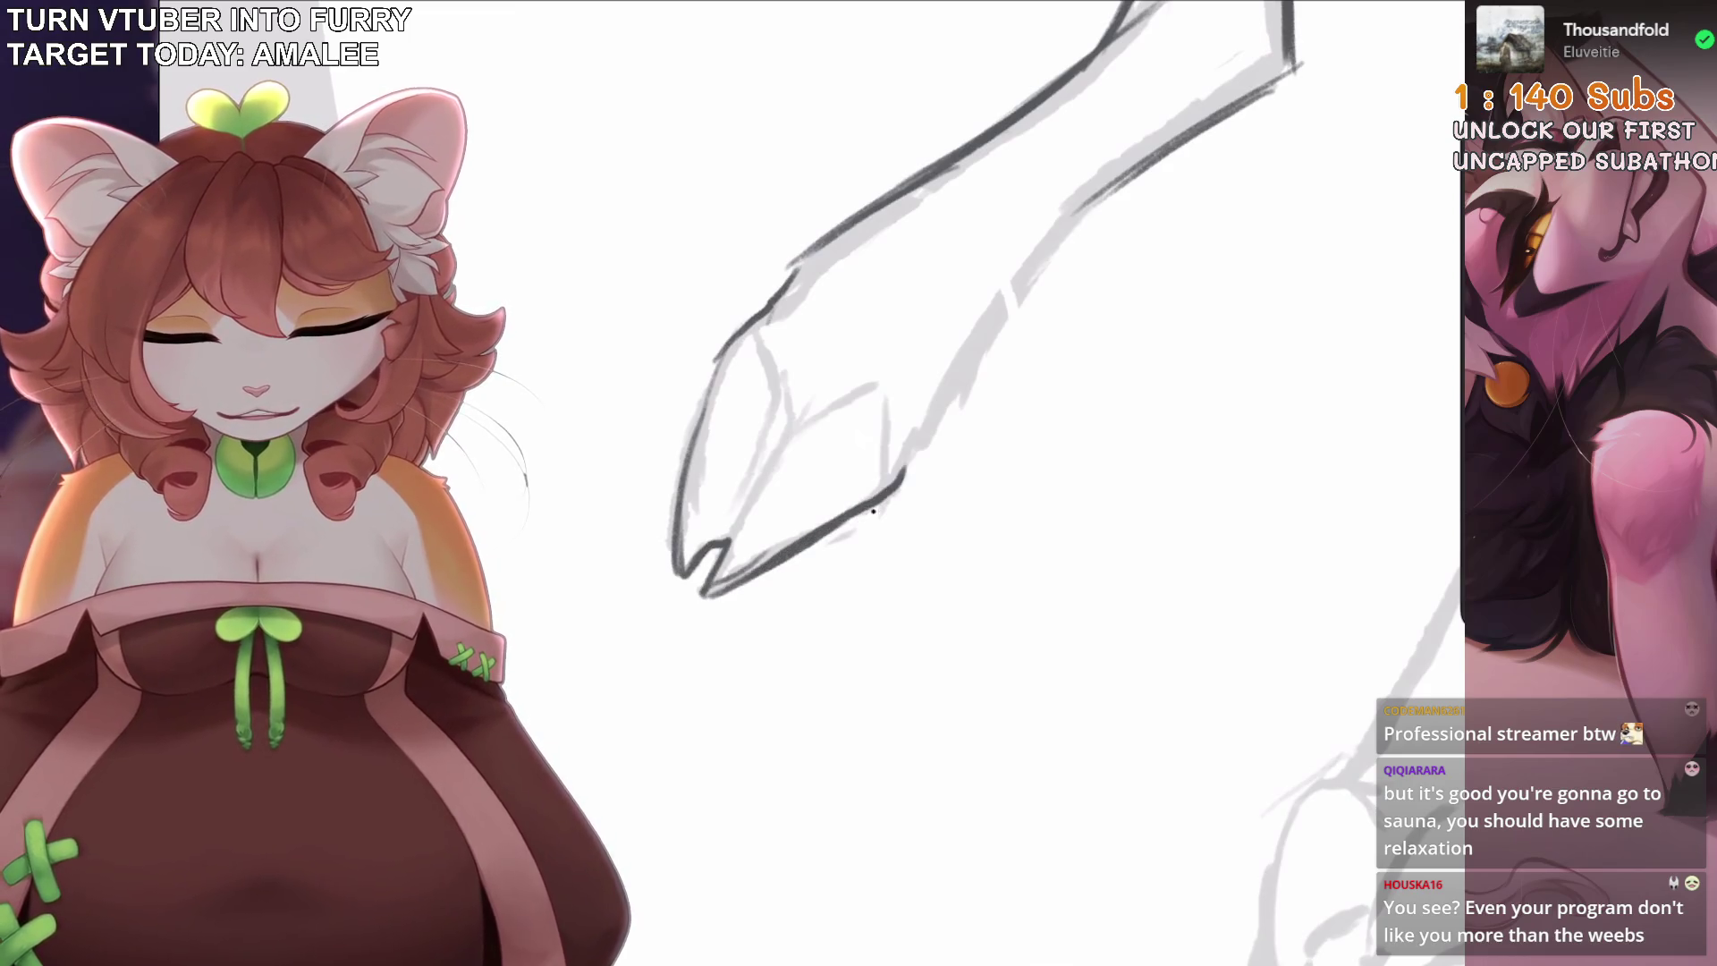
scroll(894, 483, down, 2)
drag(735, 540, 955, 396)
Ink detail lines and a diagonal across the foot, undoing one stray stroke.
scroll(955, 396, down, 4)
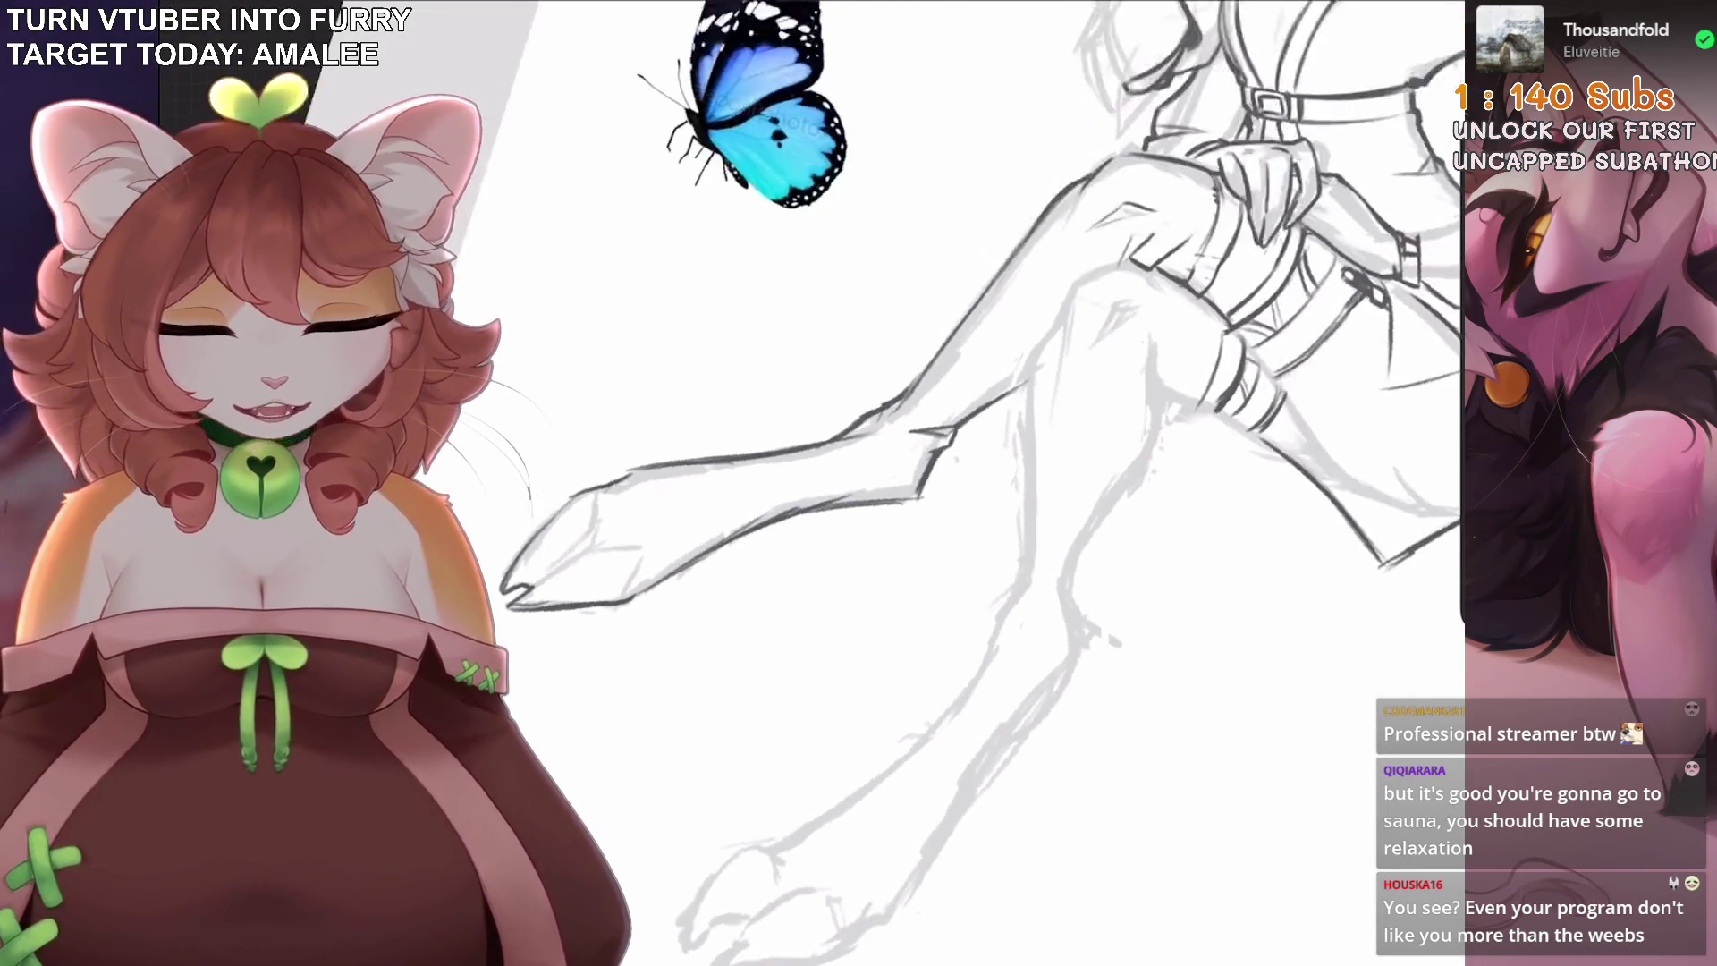
scroll(984, 483, up, 3)
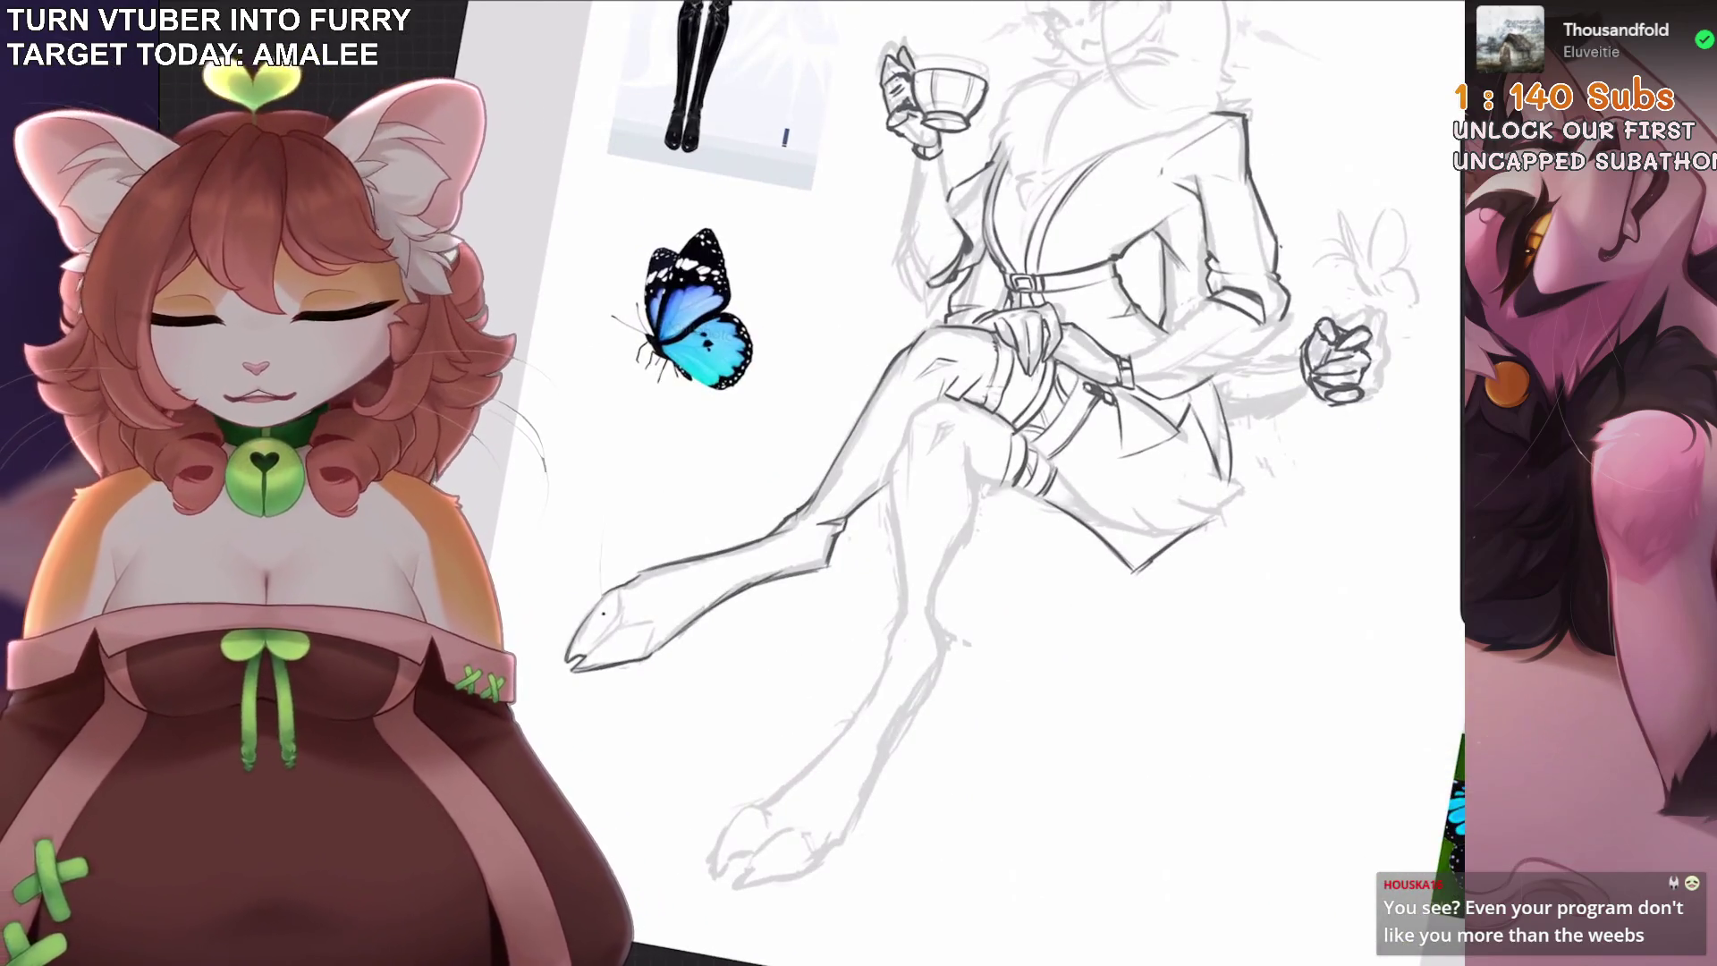
scroll(894, 483, up, 2)
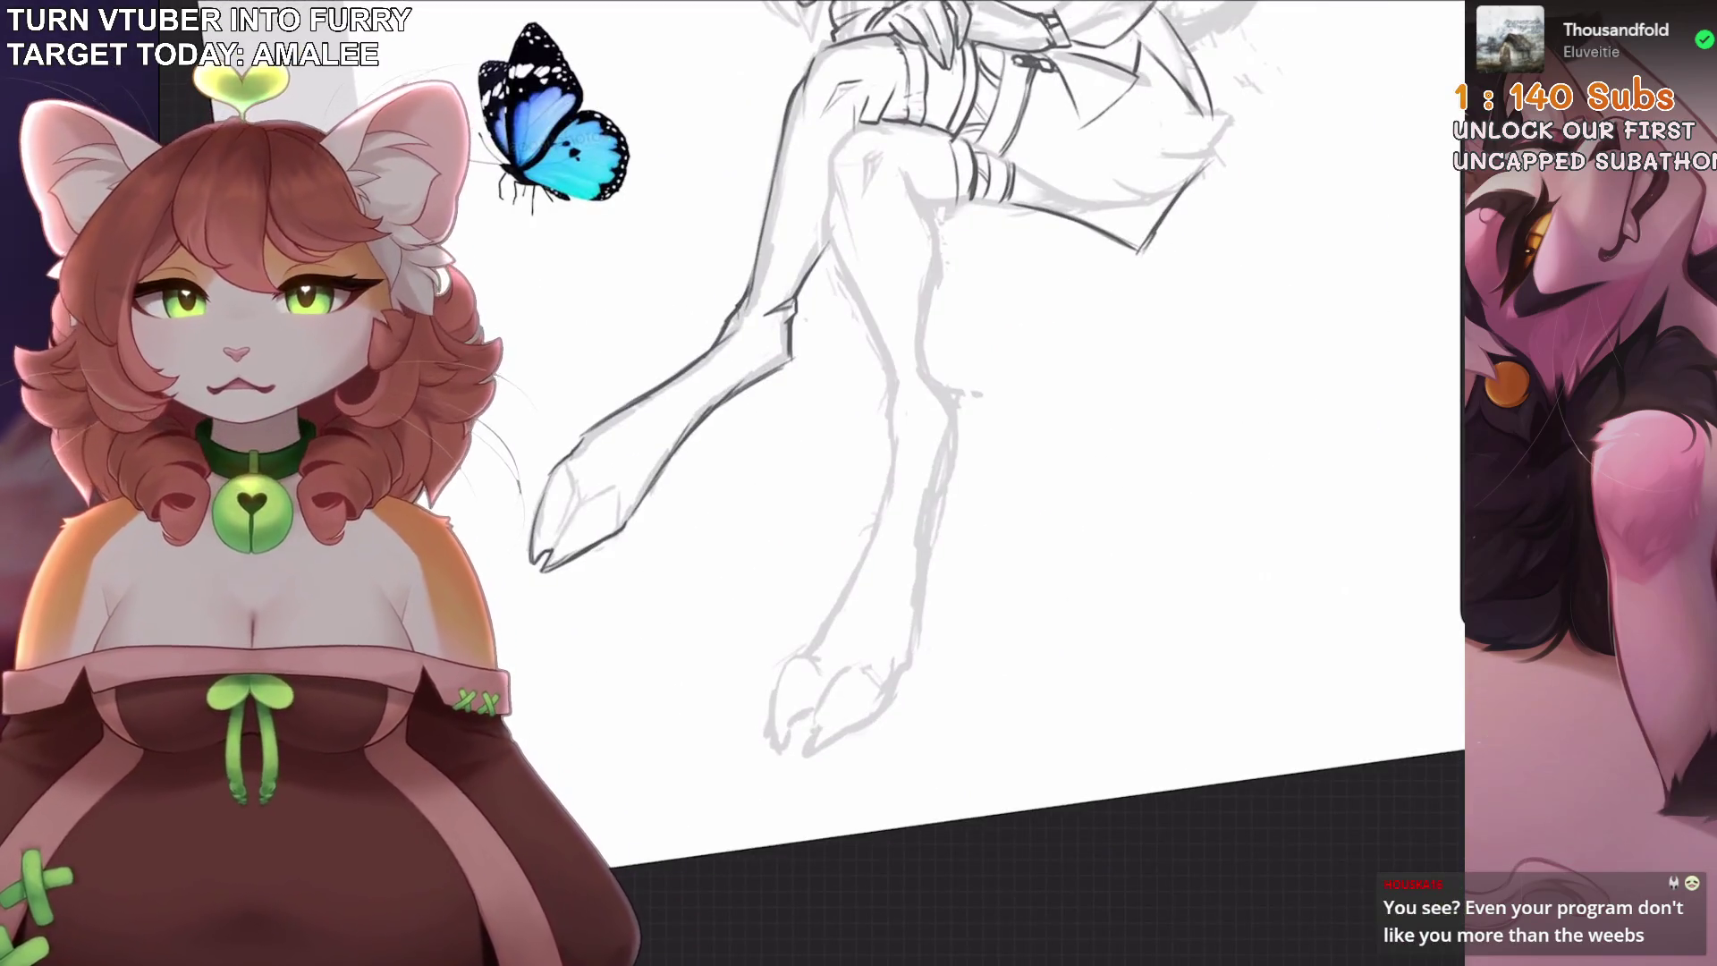
scroll(581, 518, up, 3)
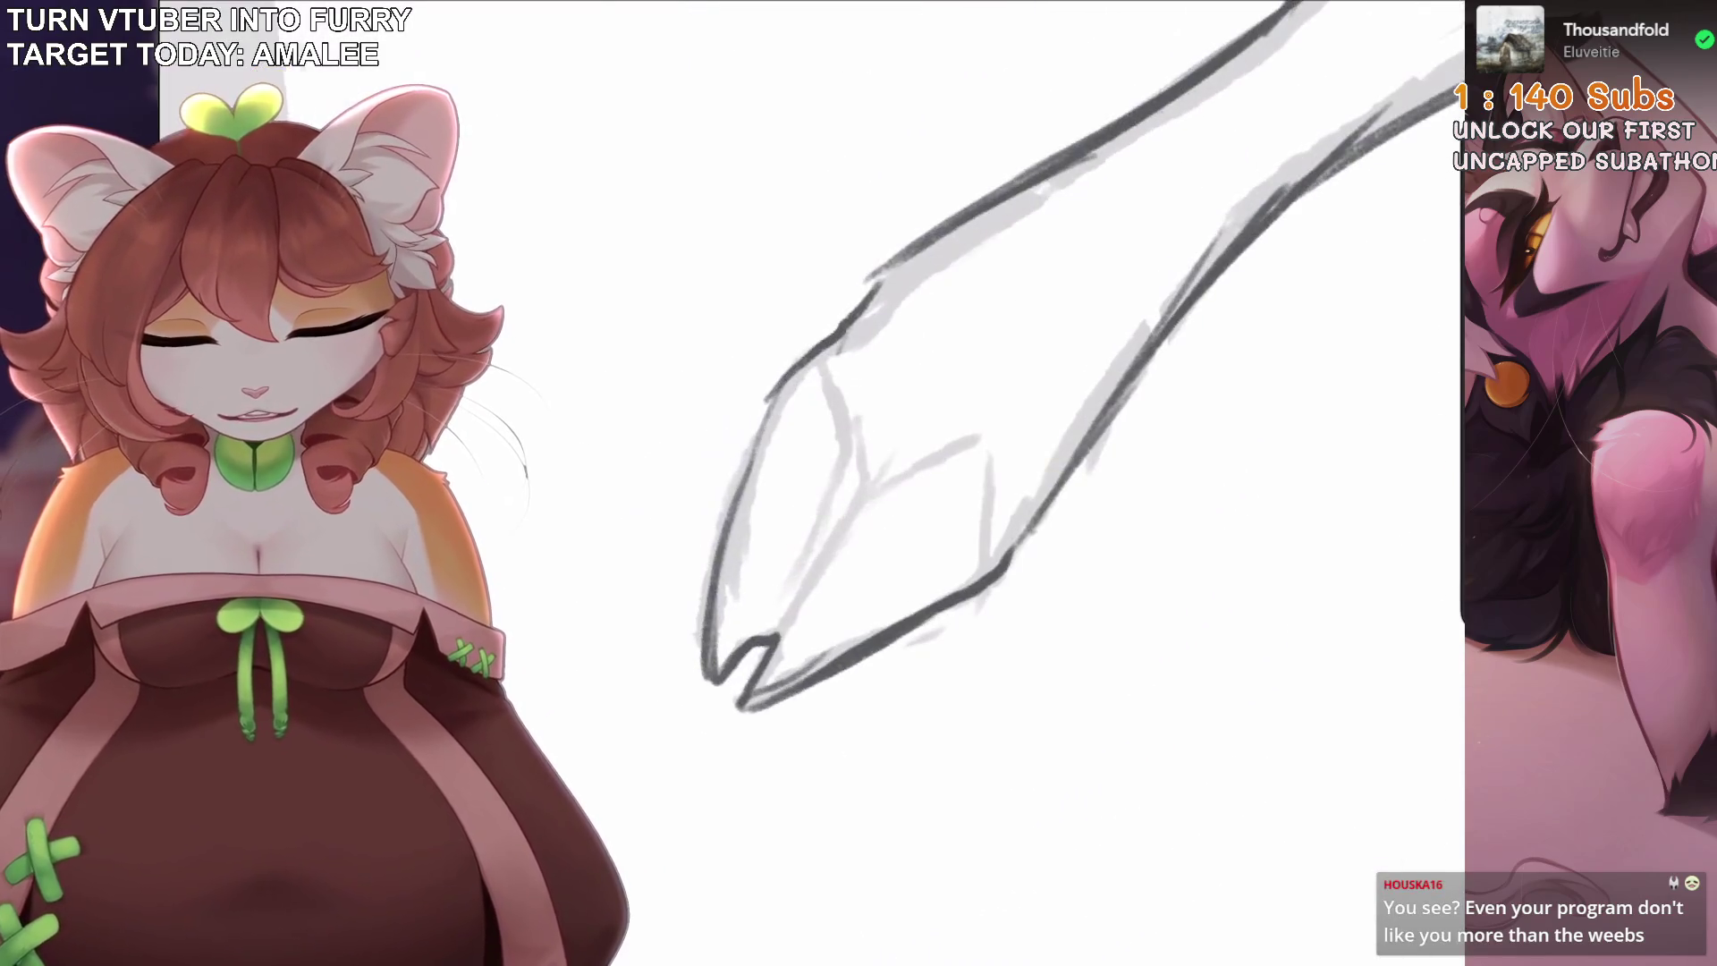
mouse_move(864, 386)
mouse_down()
mouse_move(859, 501)
mouse_move(787, 626)
mouse_up()
mouse_move(908, 468)
mouse_down()
mouse_move(783, 634)
mouse_move(982, 431)
mouse_up()
drag(860, 483, 802, 568)
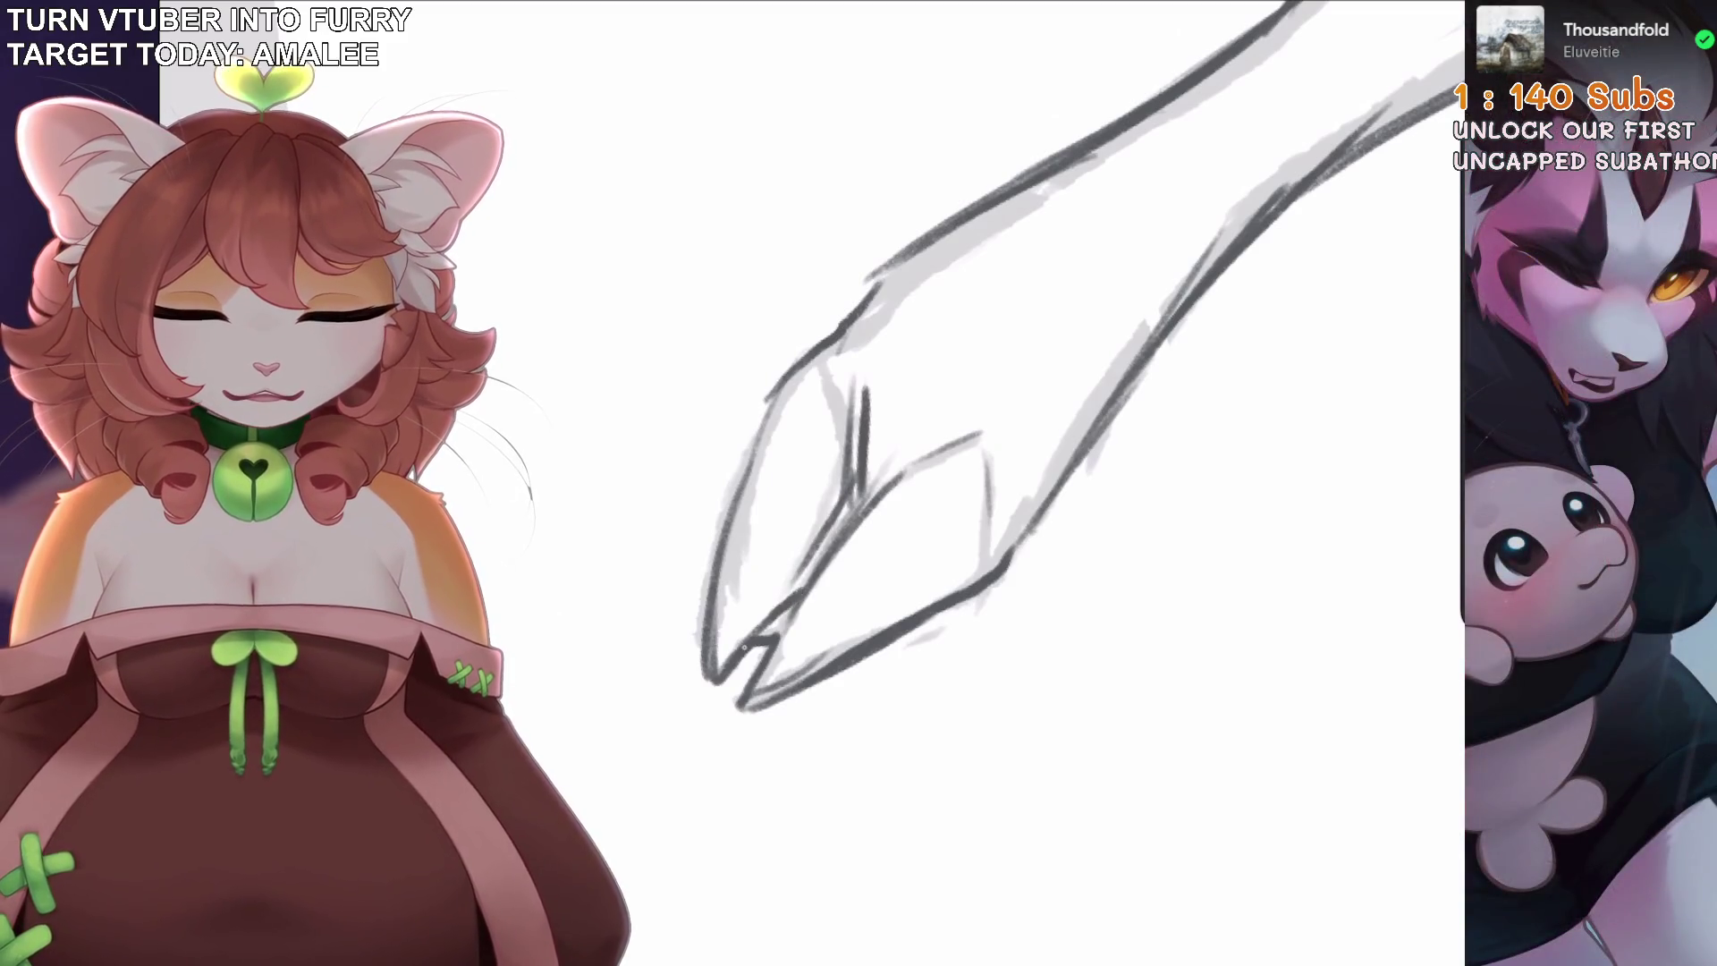
key(ctrl+z)
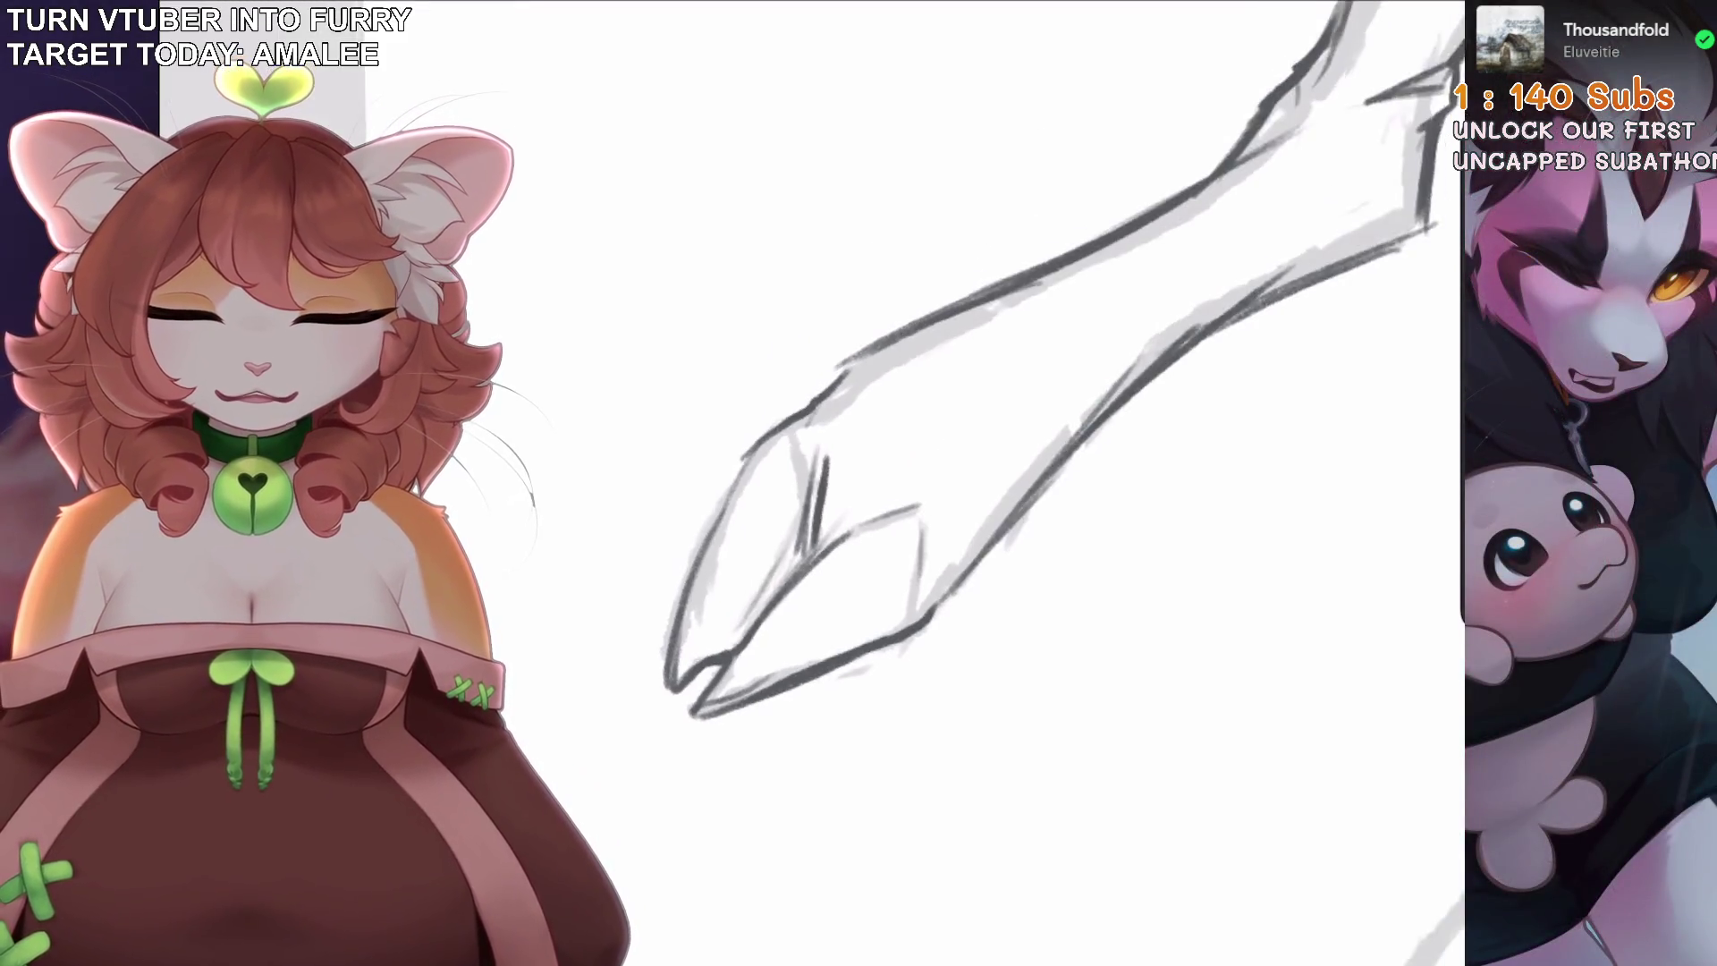
Ink the heel contour of the foot, undoing stray short strokes on the knee and leg.
drag(776, 419, 713, 513)
mouse_move(687, 572)
mouse_down()
mouse_move(823, 403)
mouse_move(697, 571)
mouse_move(747, 483)
mouse_up()
key(ctrl+z)
key(ctrl+z)
mouse_move(704, 535)
mouse_down()
mouse_move(750, 522)
mouse_move(626, 555)
mouse_move(666, 534)
mouse_up()
key(ctrl+z)
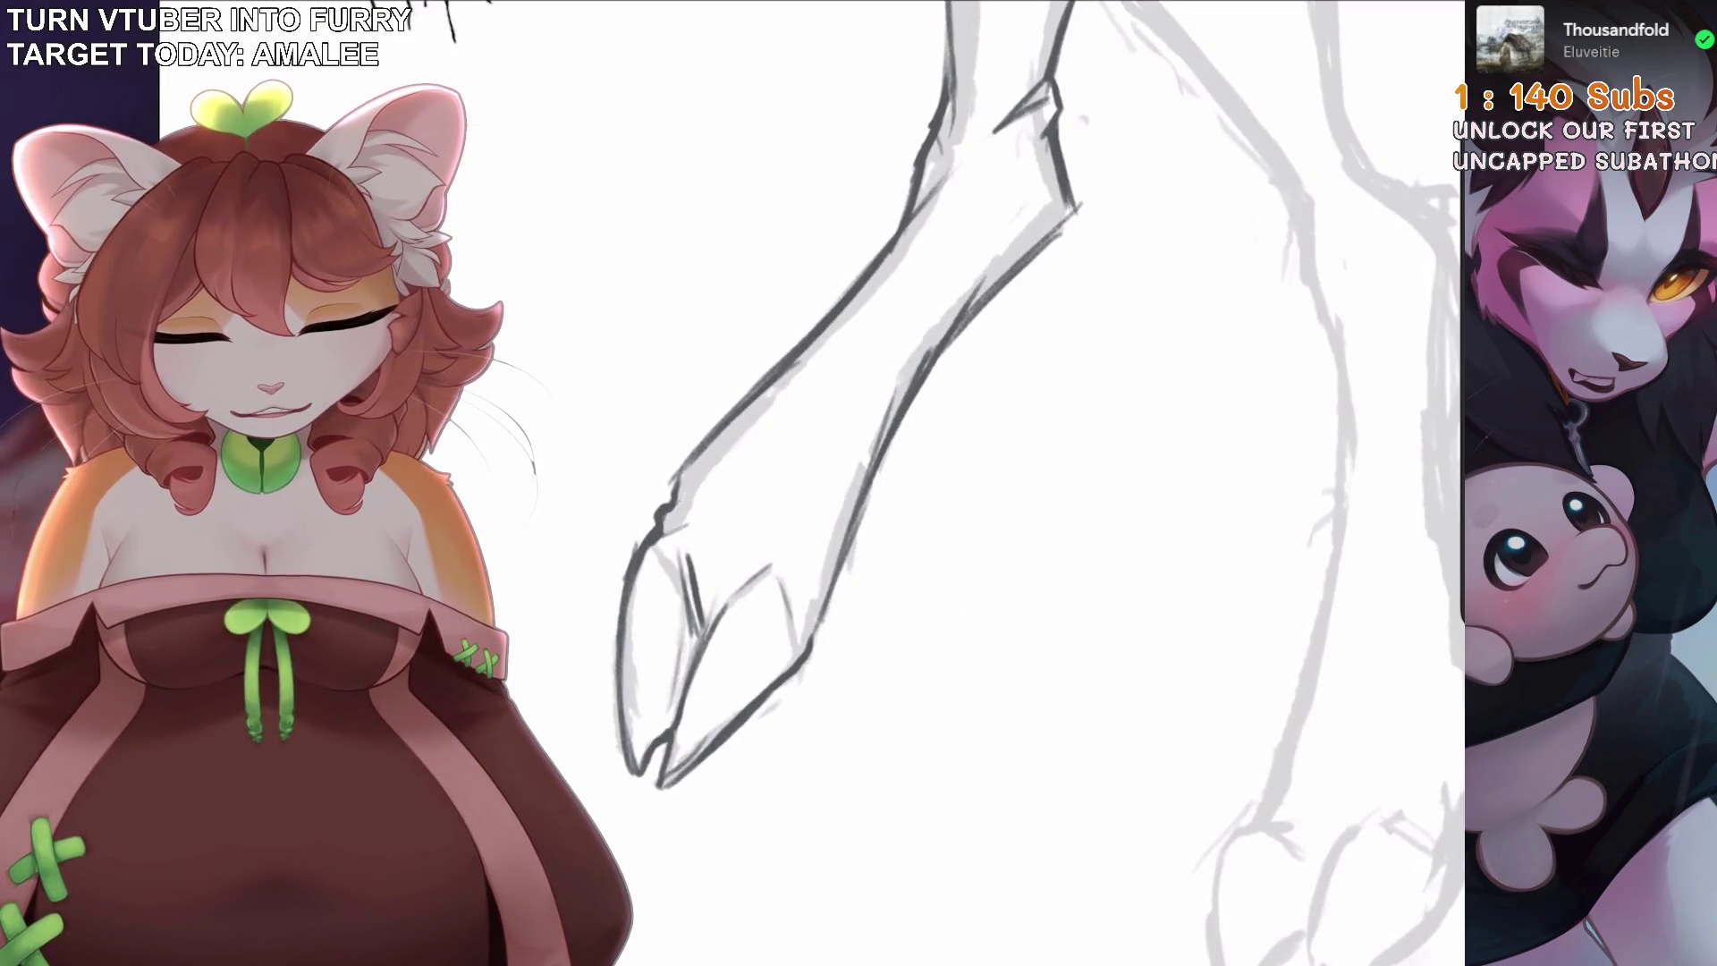
mouse_move(840, 573)
mouse_down()
mouse_move(805, 537)
mouse_move(733, 617)
mouse_move(805, 447)
mouse_move(760, 456)
mouse_move(680, 403)
mouse_move(751, 537)
mouse_up()
mouse_move(961, 349)
mouse_down()
mouse_move(881, 442)
mouse_move(894, 492)
mouse_move(1028, 447)
mouse_up()
key(ctrl+z)
key(ctrl+z)
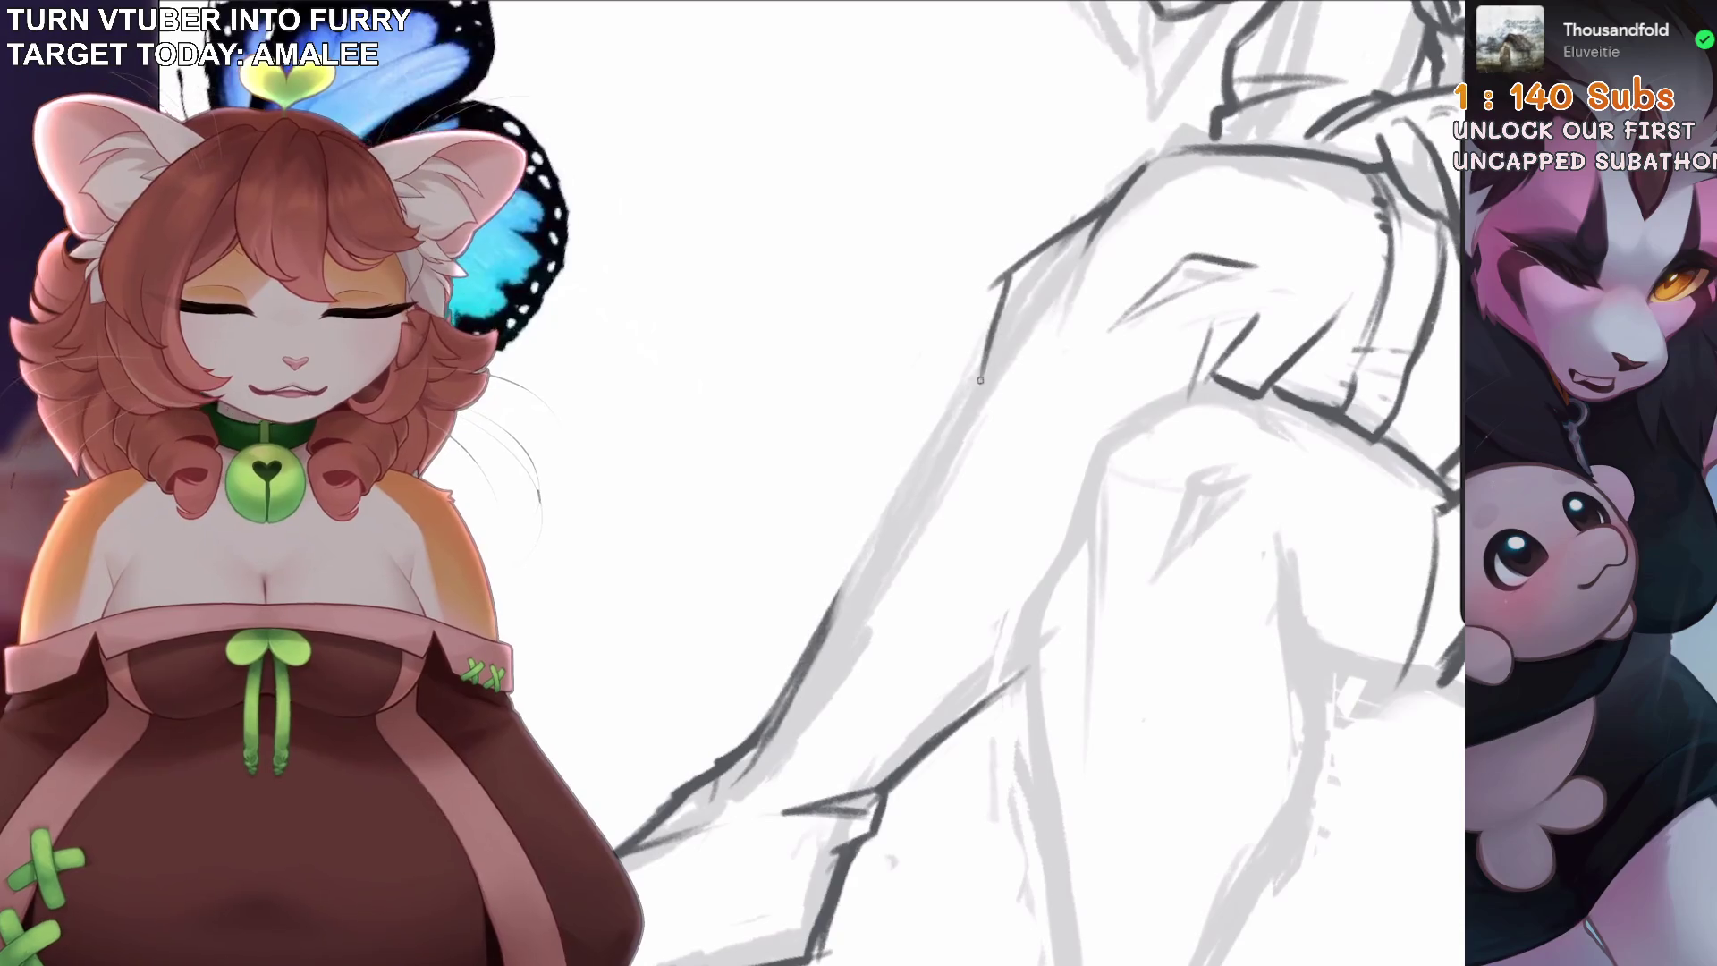
Ink a line down the thigh contour after undoing misplaced short thigh strokes.
key(ctrl+z)
mouse_move(1042, 255)
mouse_down()
mouse_move(1100, 215)
mouse_move(1005, 307)
mouse_move(1084, 218)
mouse_up()
key(ctrl+z)
key(ctrl+z)
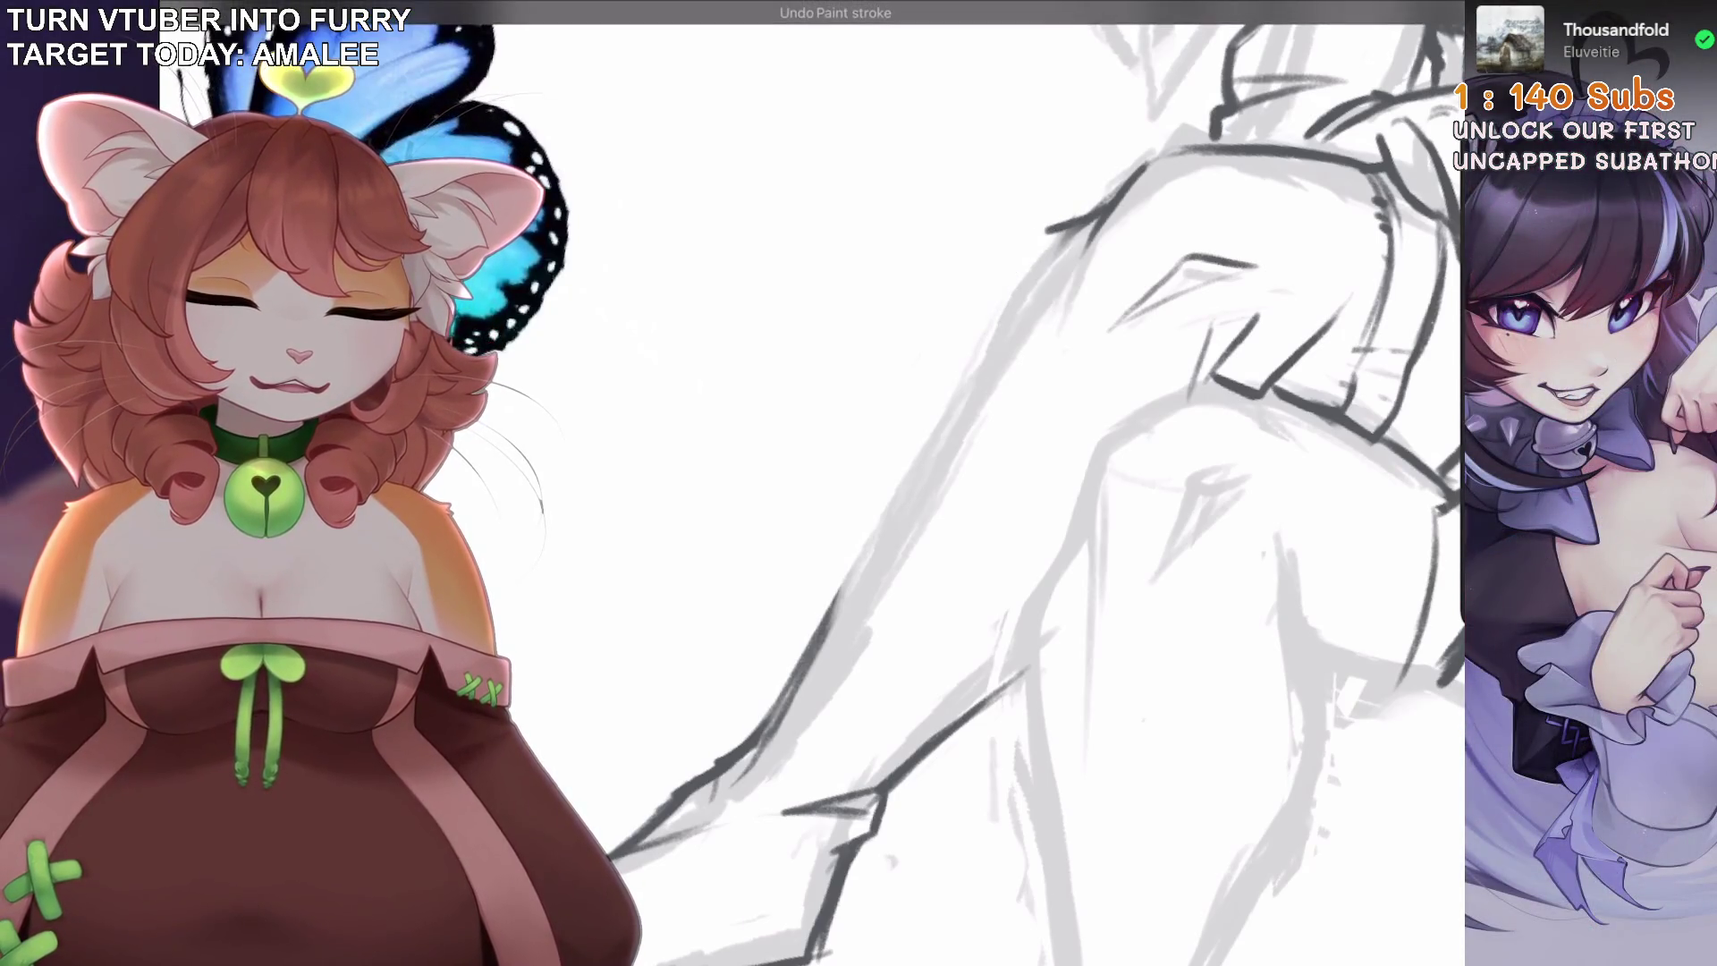
key(ctrl+z)
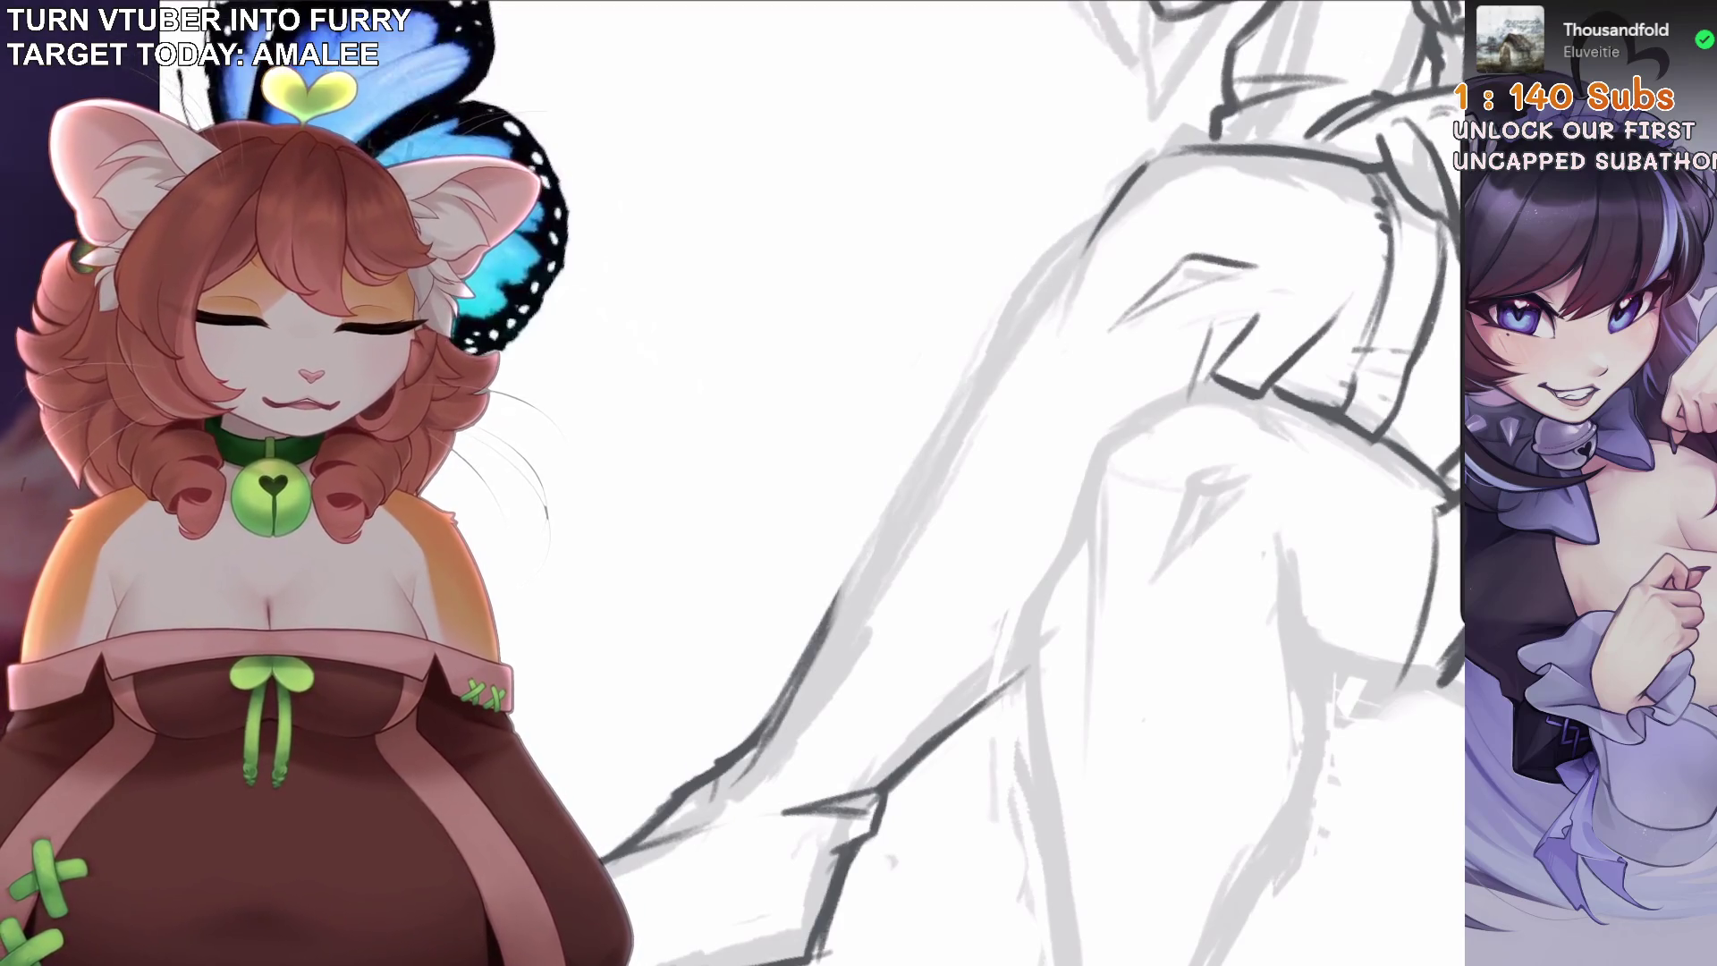
key(ctrl+z)
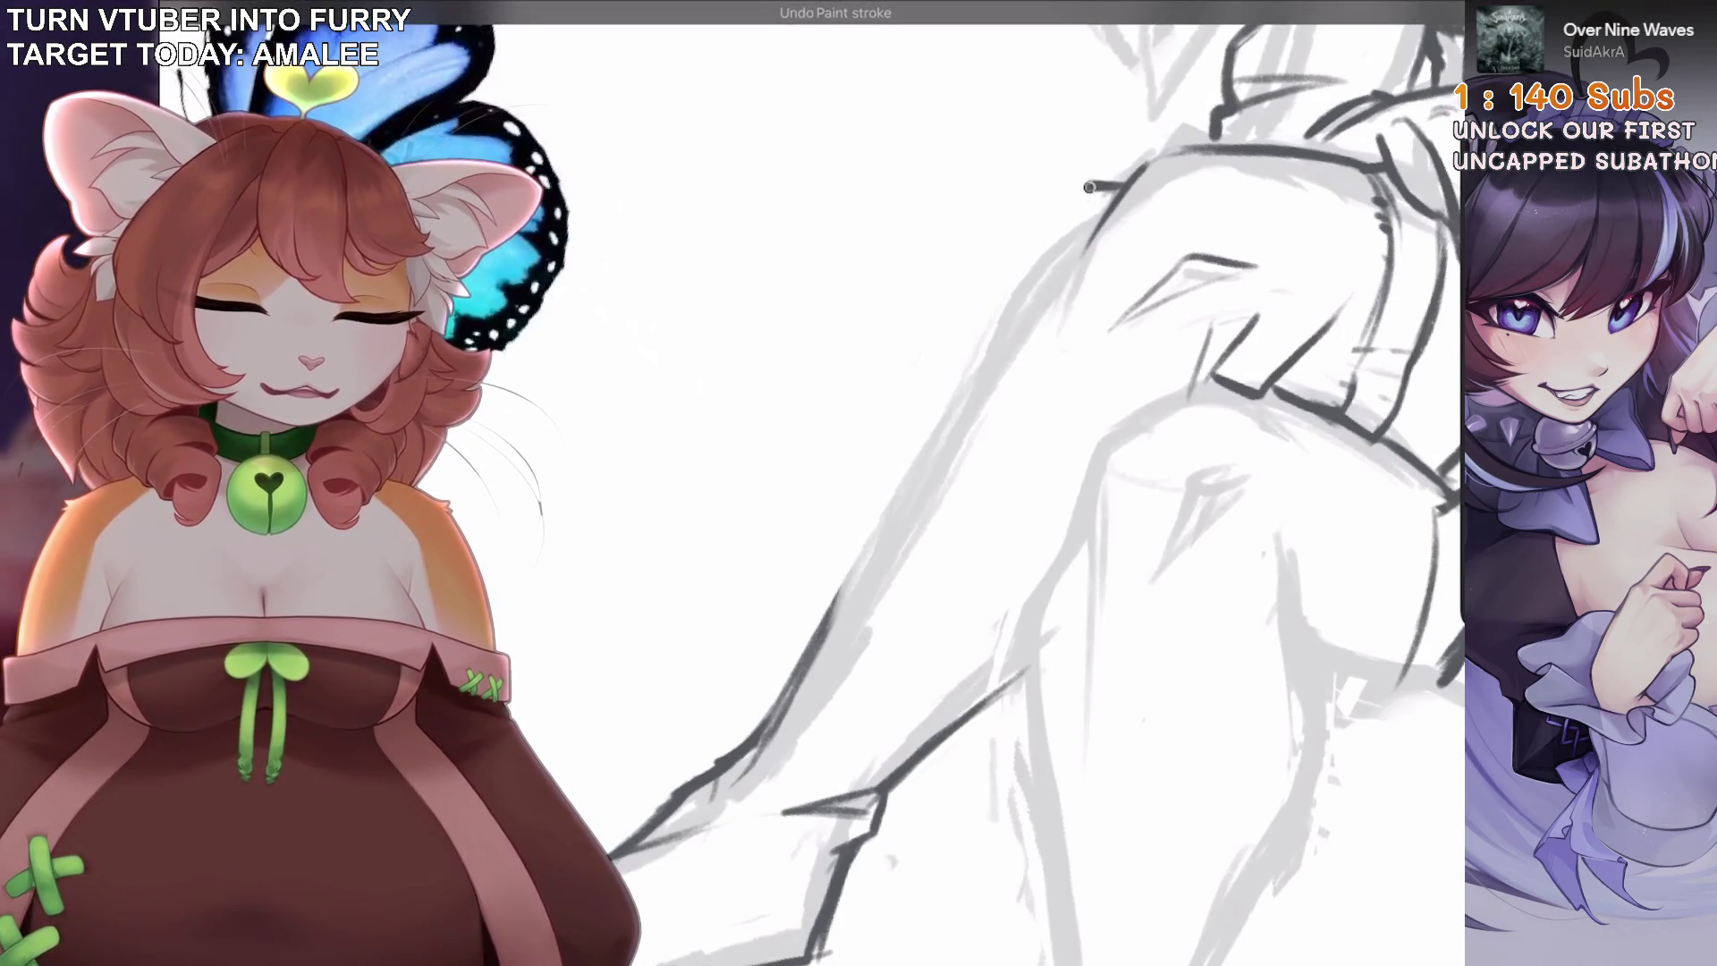
drag(1088, 187, 1039, 271)
scroll(908, 414, down, 3)
key(ctrl+z)
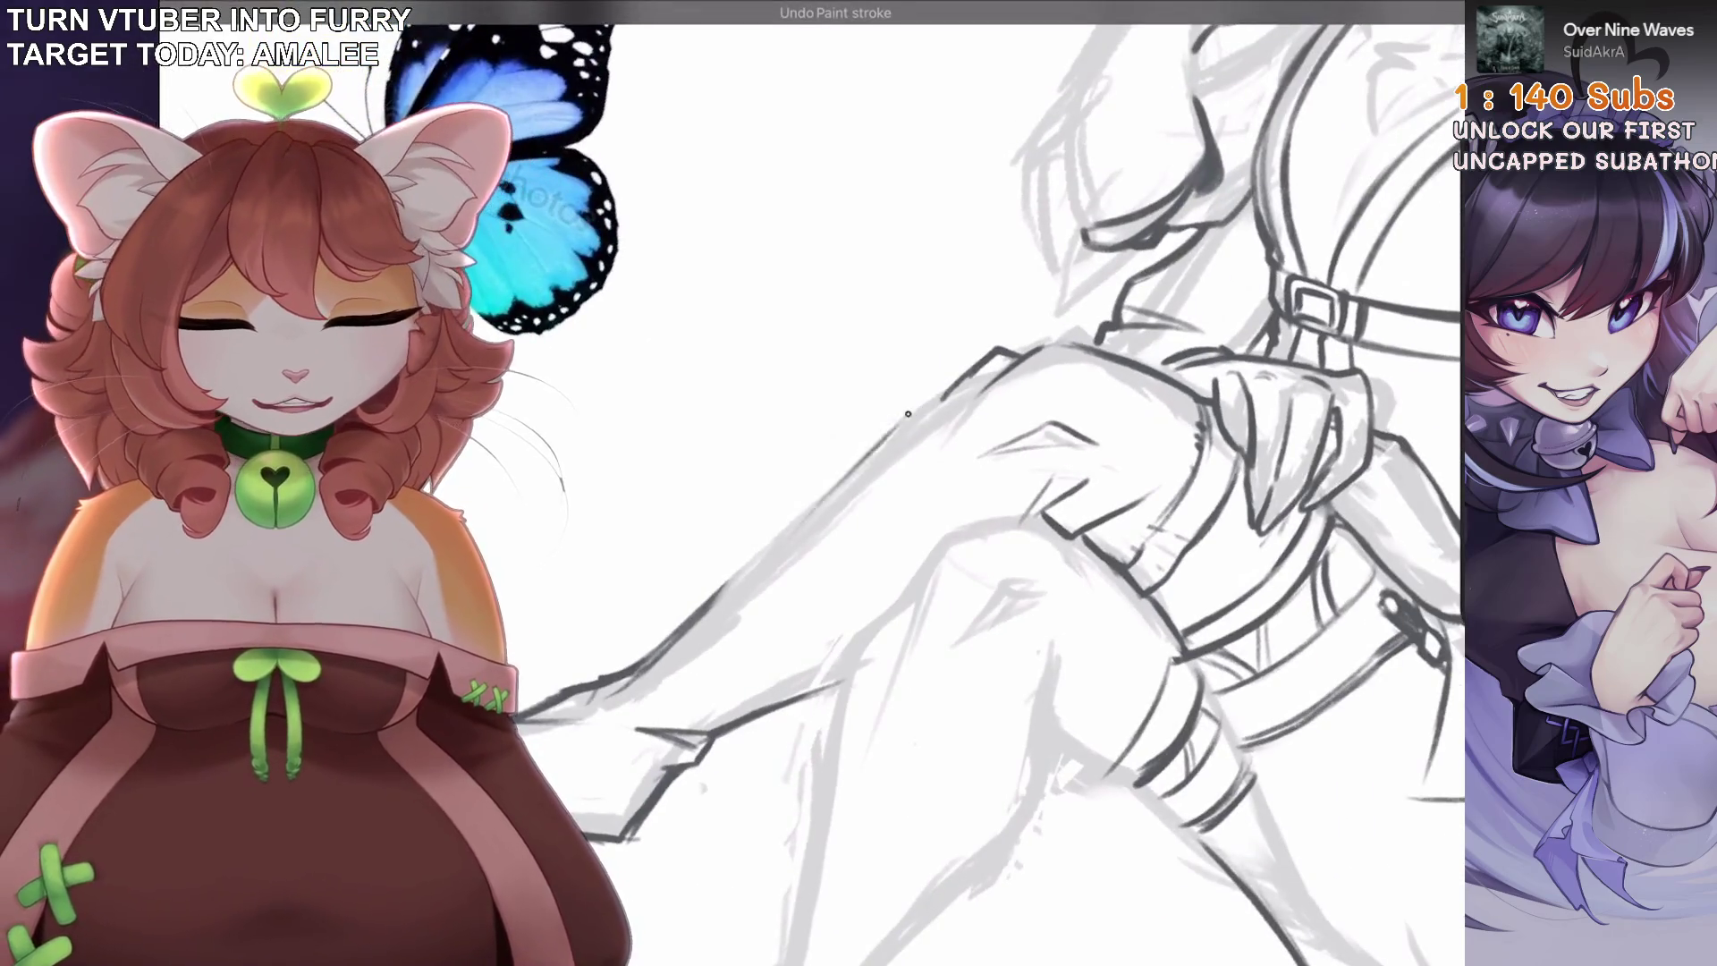
Rework the knee with short dark strokes, removing rough lines and redrawing stray ones.
mouse_move(778, 545)
mouse_down()
mouse_move(966, 381)
mouse_move(850, 448)
mouse_up()
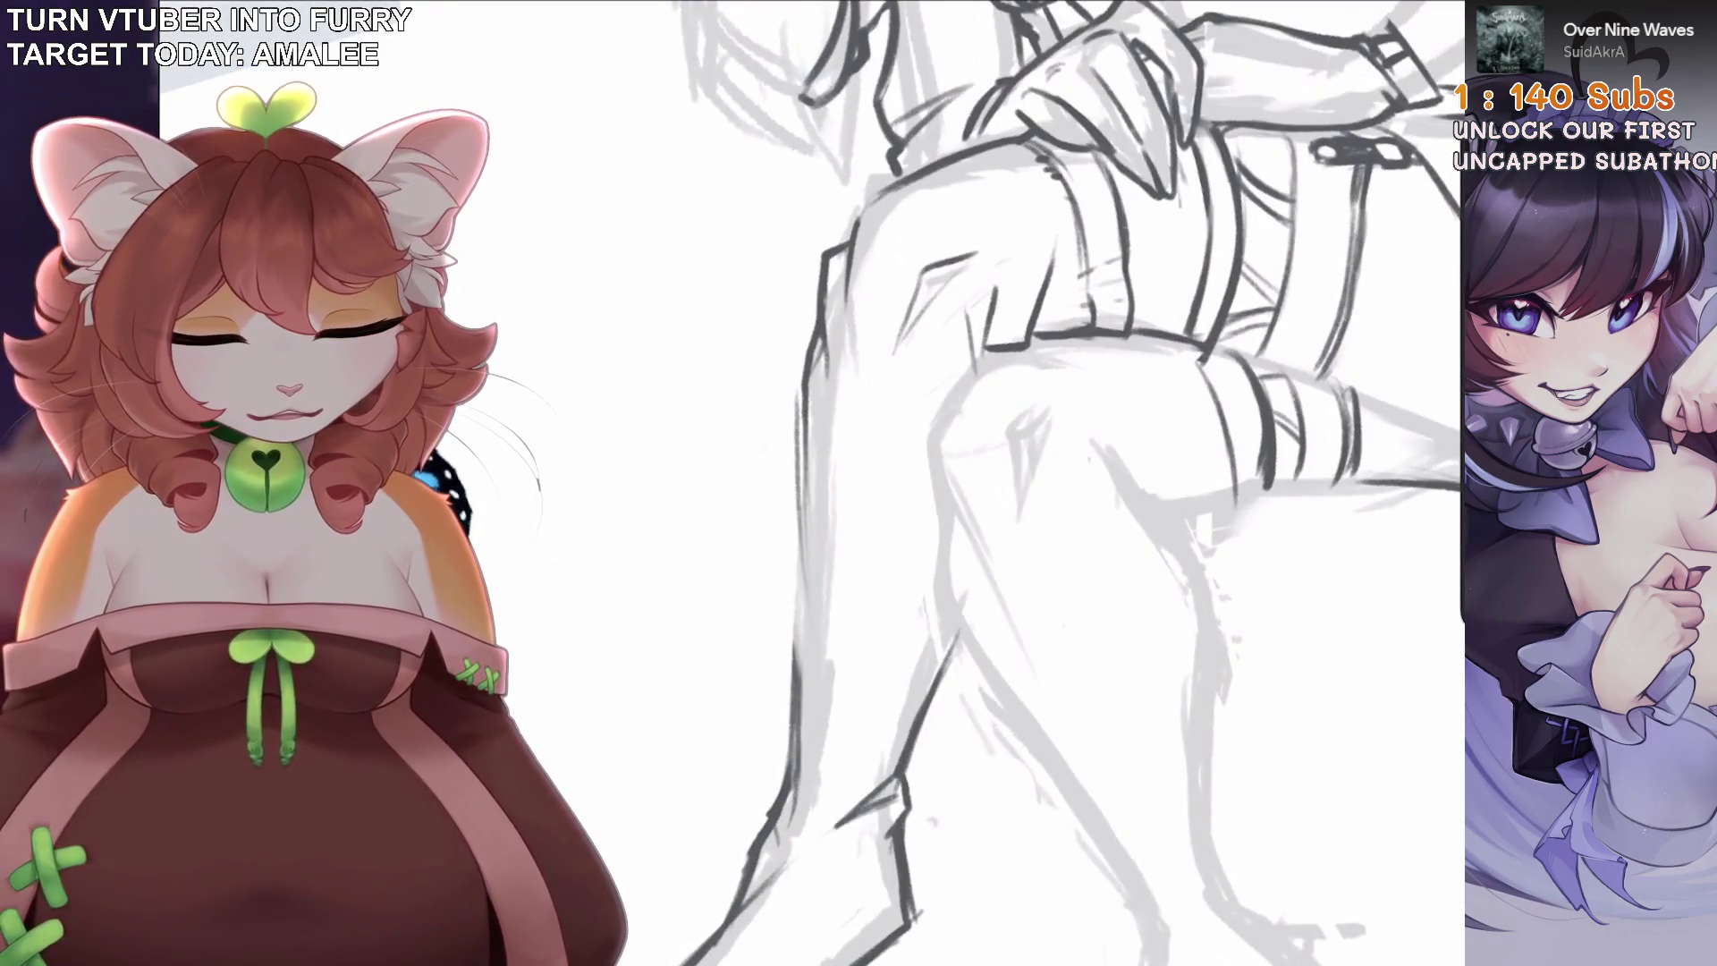
key(ctrl+z)
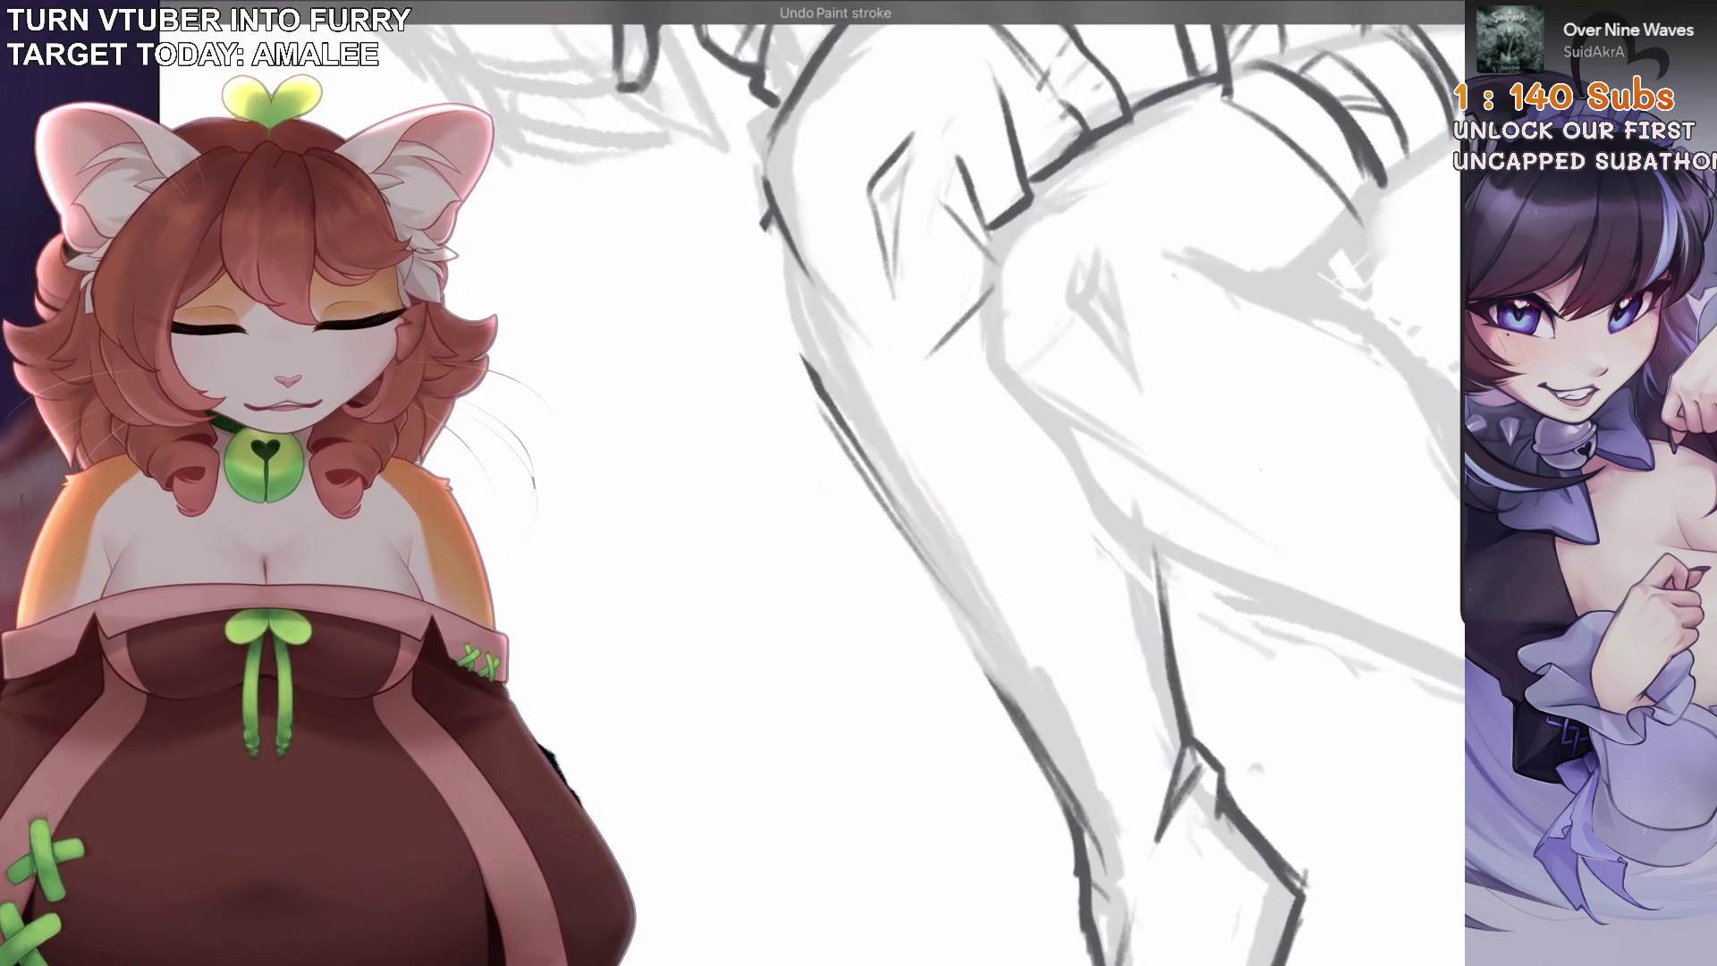
key(ctrl+z)
key(ctrl+z)
key(ctrl+z)
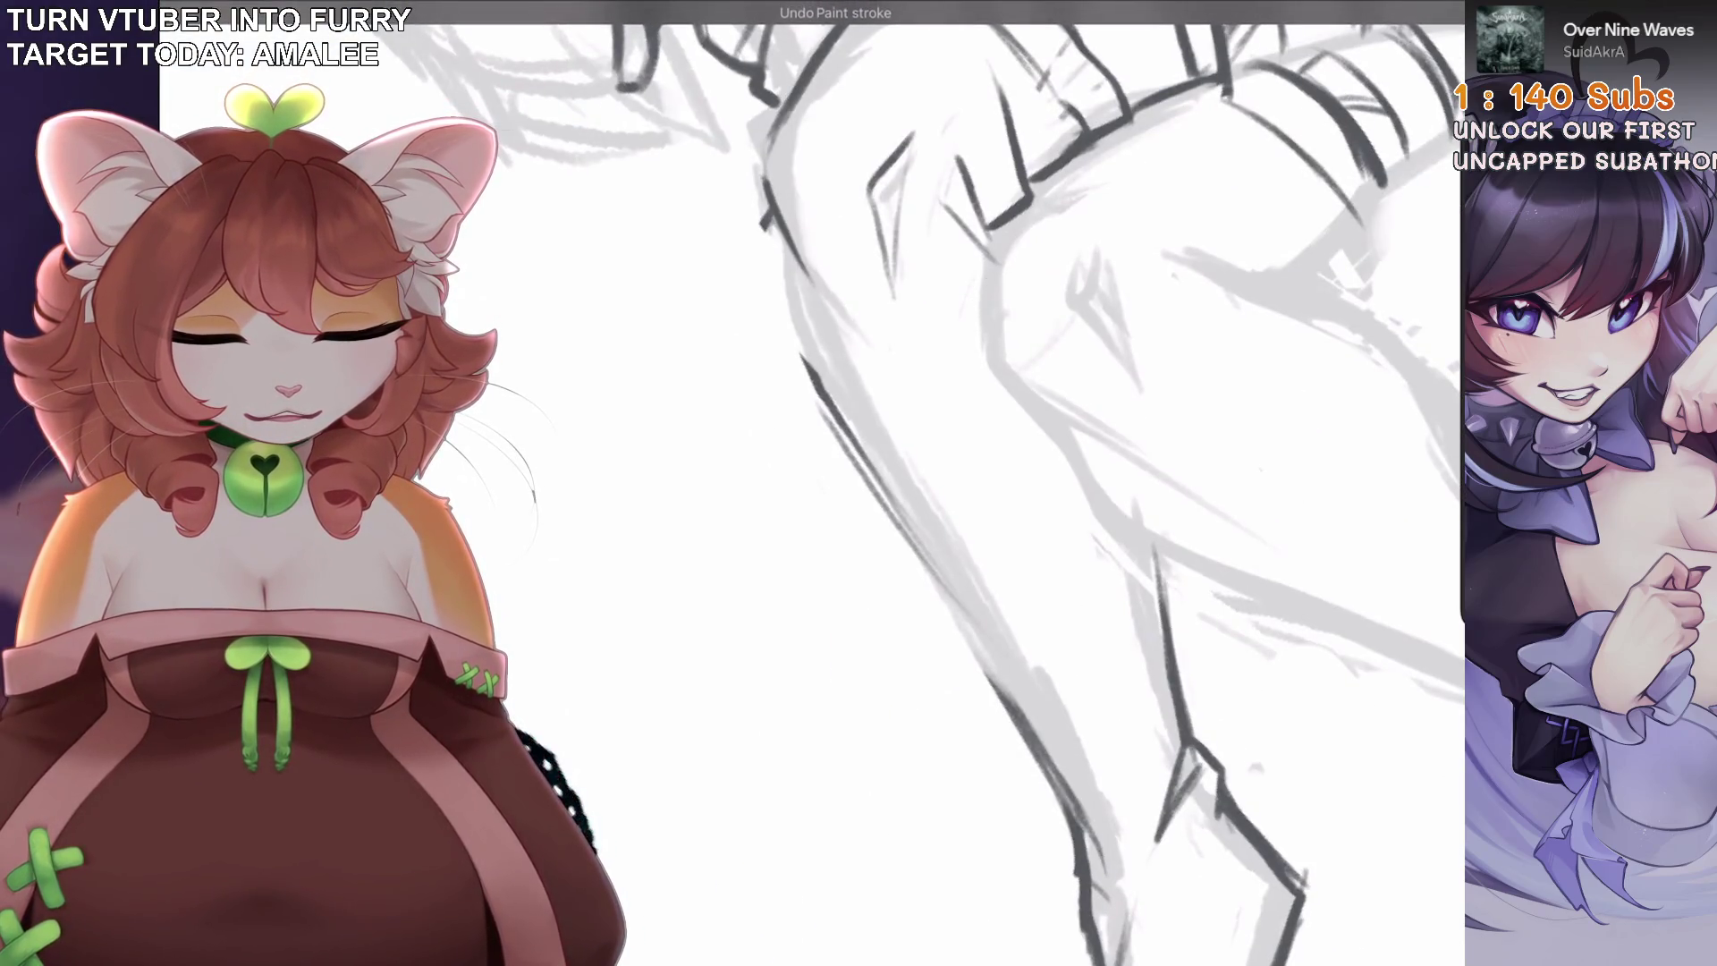
drag(968, 327, 993, 282)
drag(921, 358, 998, 268)
drag(894, 447, 859, 483)
drag(899, 330, 844, 441)
mouse_move(984, 255)
mouse_down()
mouse_move(939, 348)
mouse_move(859, 407)
mouse_up()
key(ctrl+z)
mouse_move(952, 330)
mouse_down()
mouse_move(863, 422)
mouse_move(809, 573)
mouse_up()
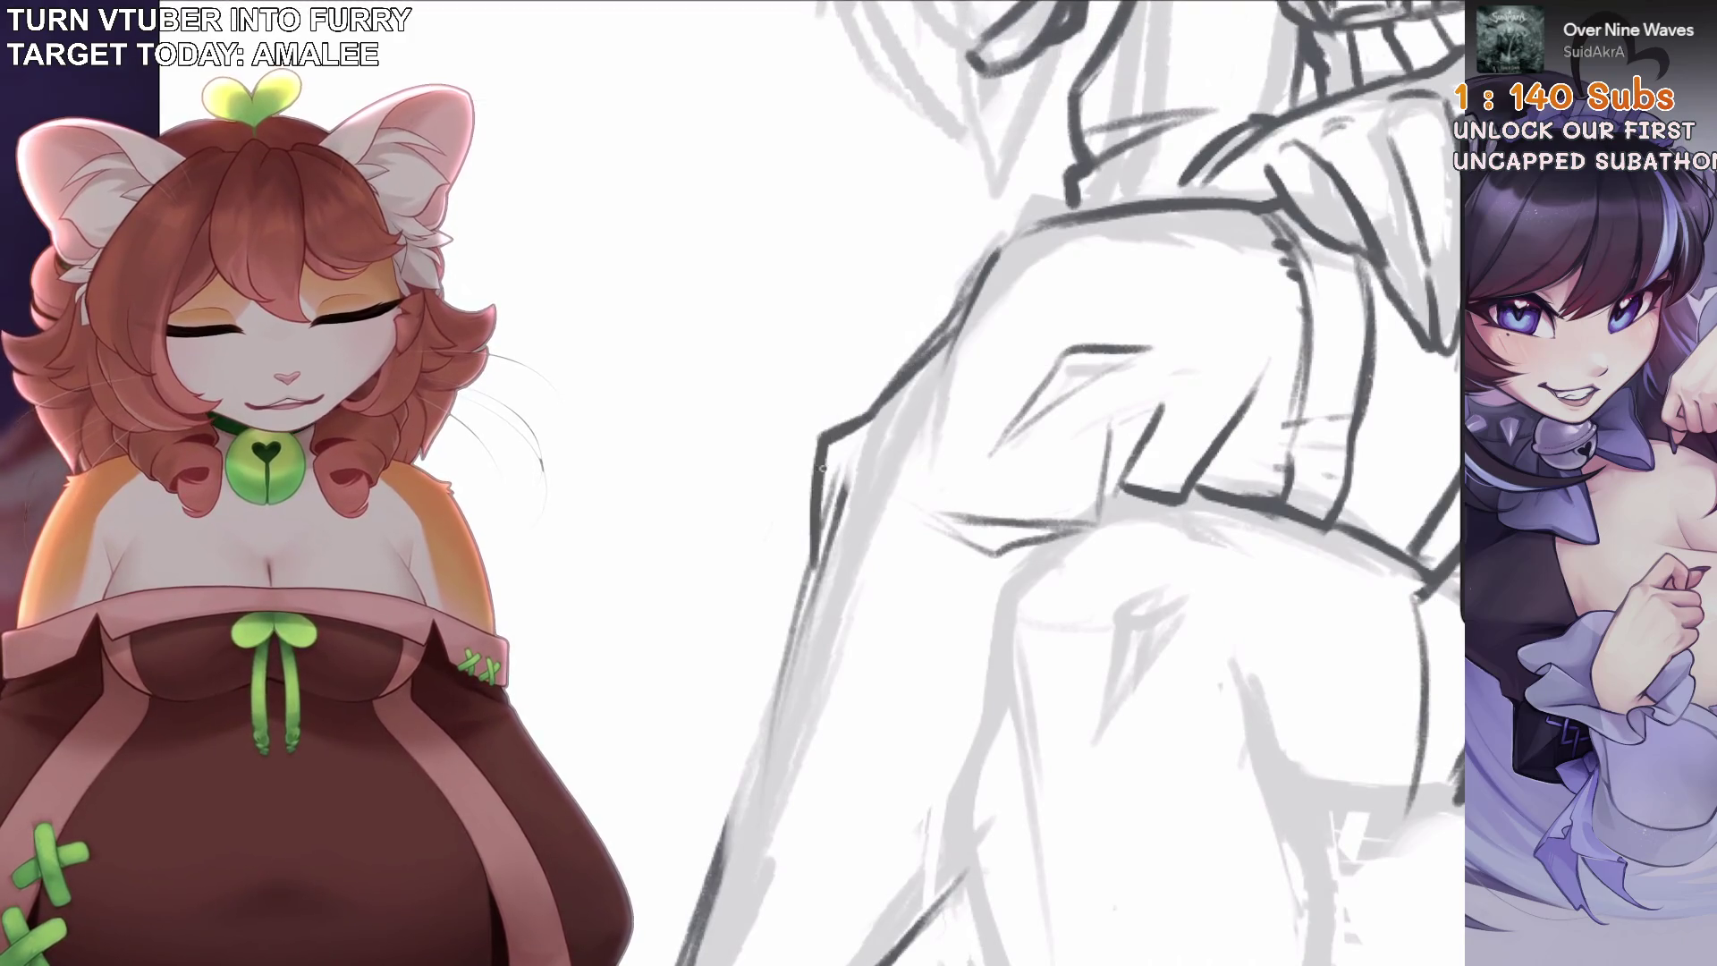
Try vertical and short strokes on the crossed leg, undoing each one.
mouse_move(894, 447)
mouse_down()
mouse_move(871, 473)
mouse_move(948, 384)
mouse_move(920, 414)
mouse_move(886, 336)
mouse_move(947, 429)
mouse_up()
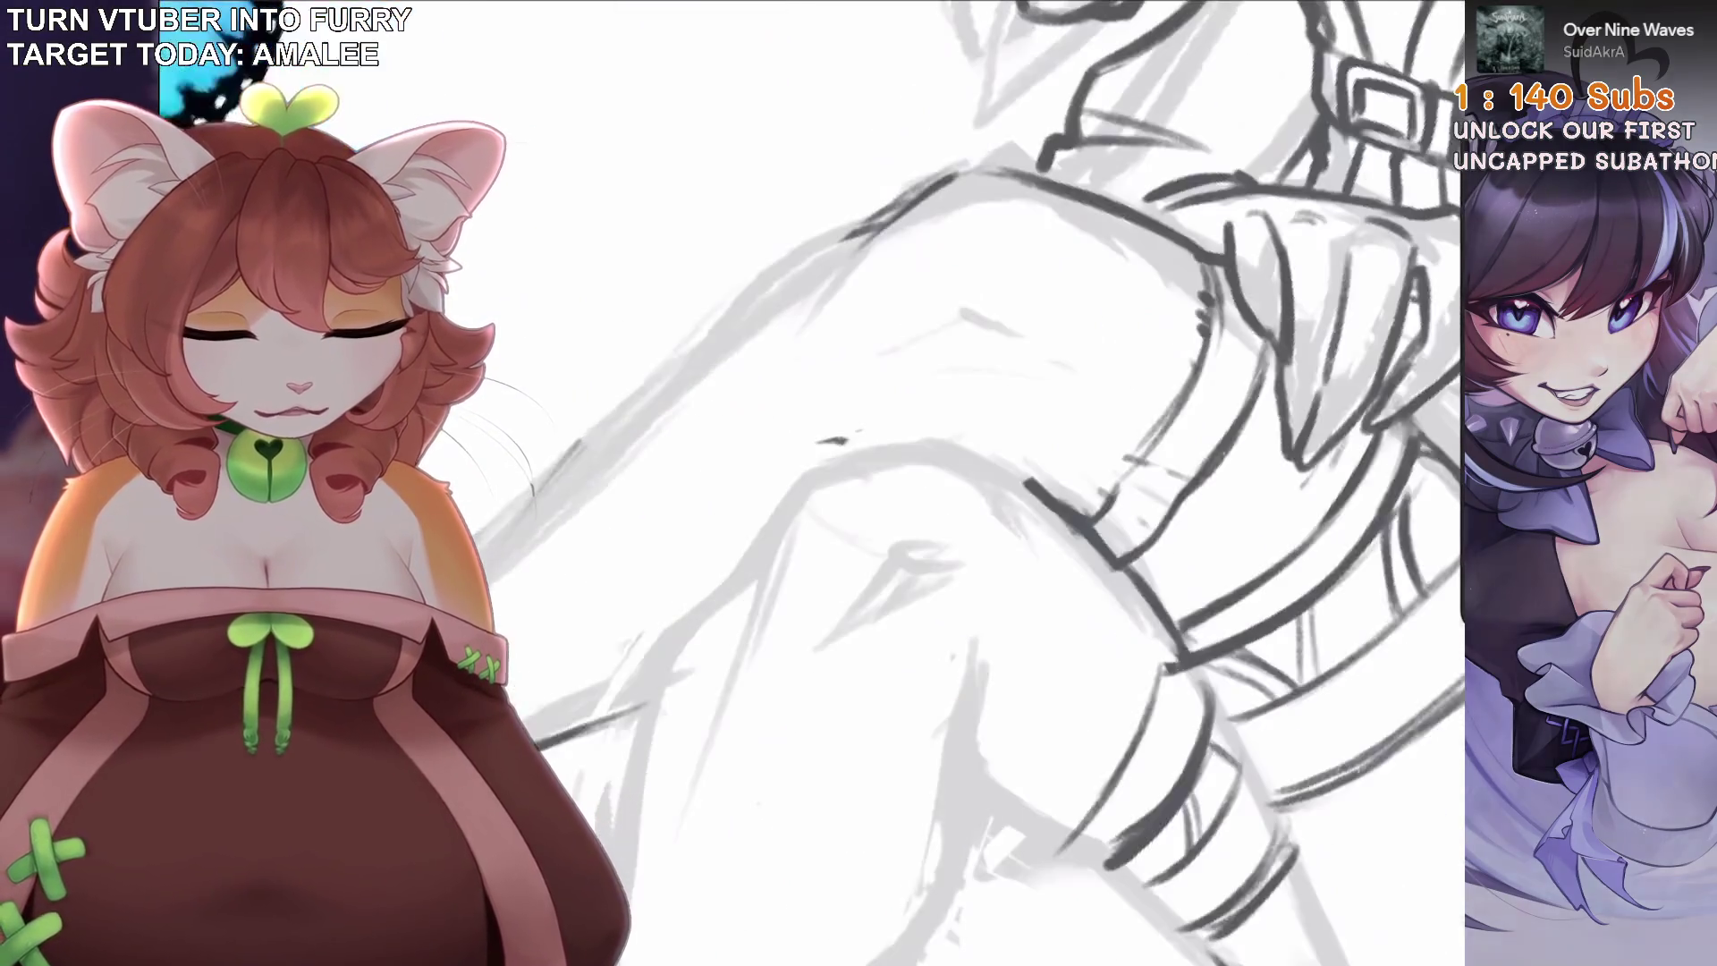
key(ctrl+z)
drag(979, 254, 947, 452)
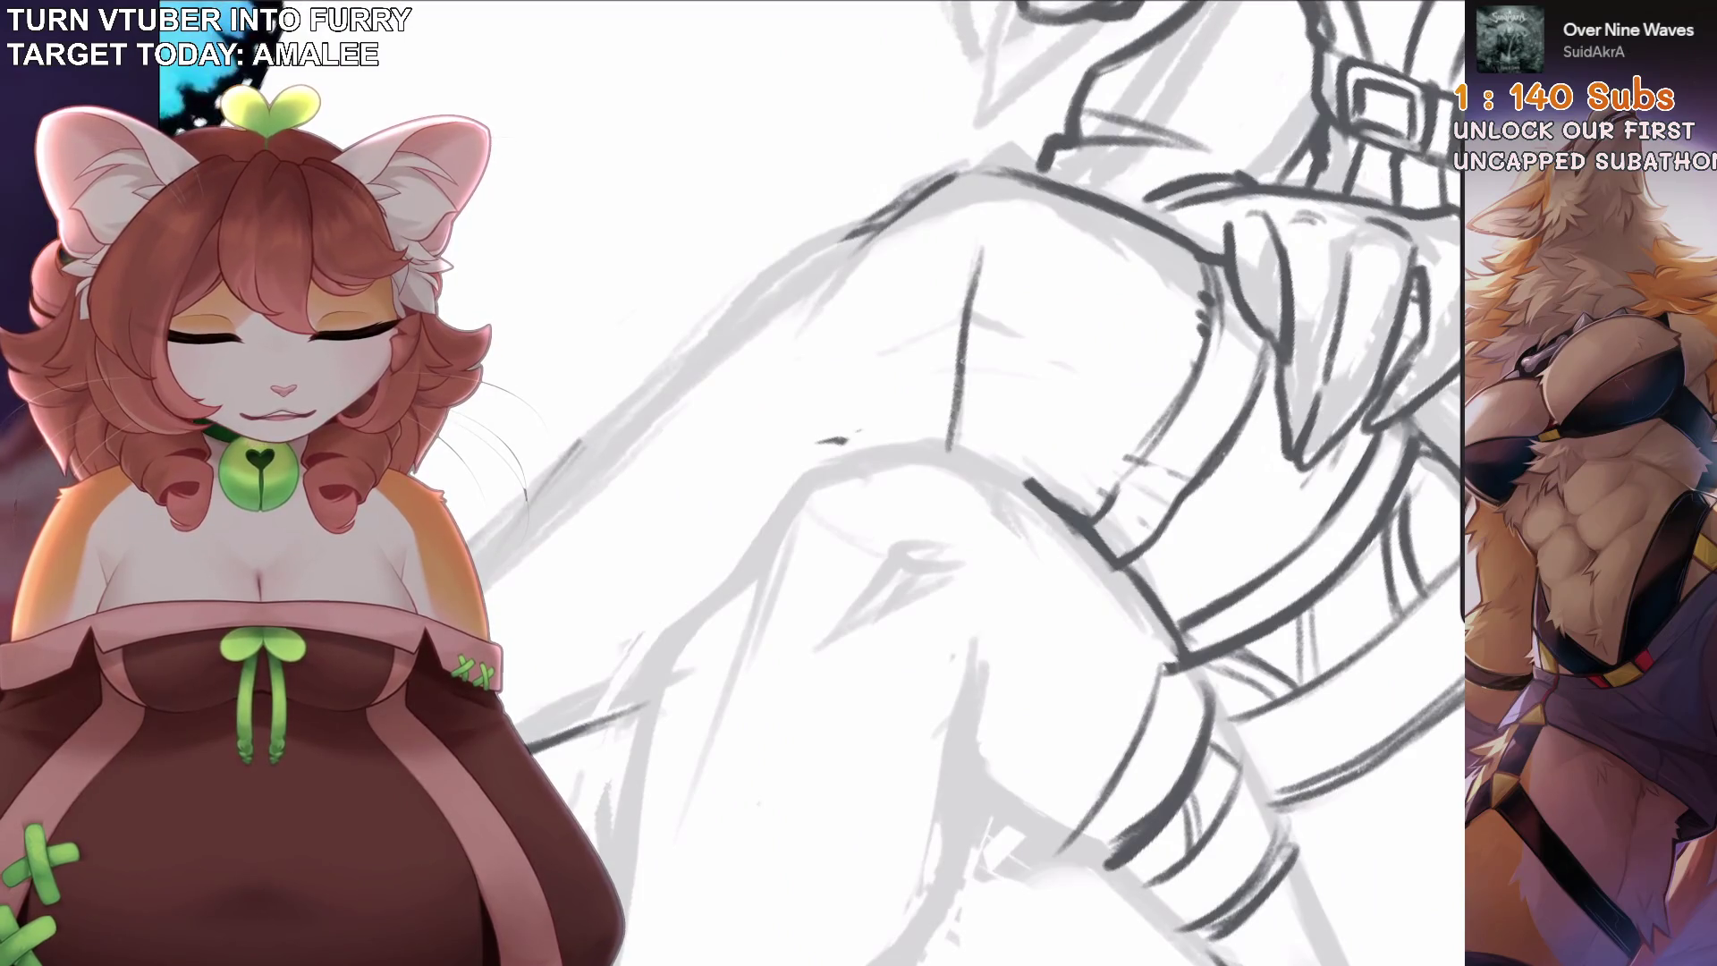
key(ctrl+z)
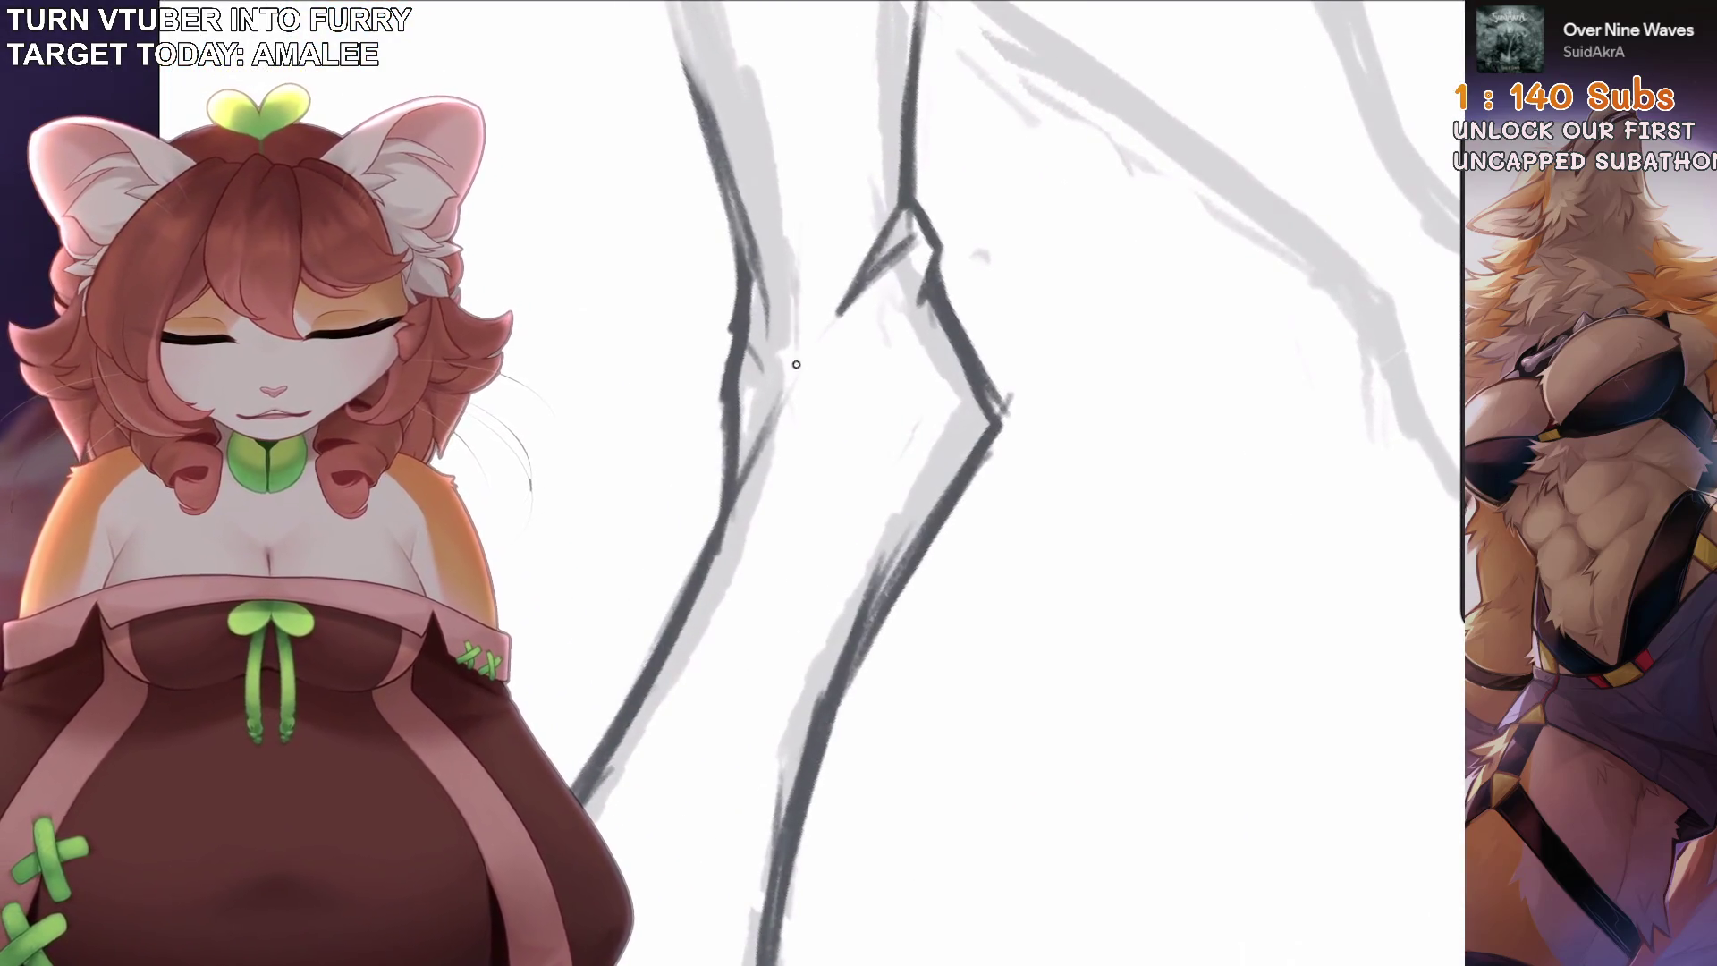
mouse_move(804, 331)
mouse_down()
mouse_move(796, 429)
mouse_move(711, 595)
mouse_up()
key(ctrl+z)
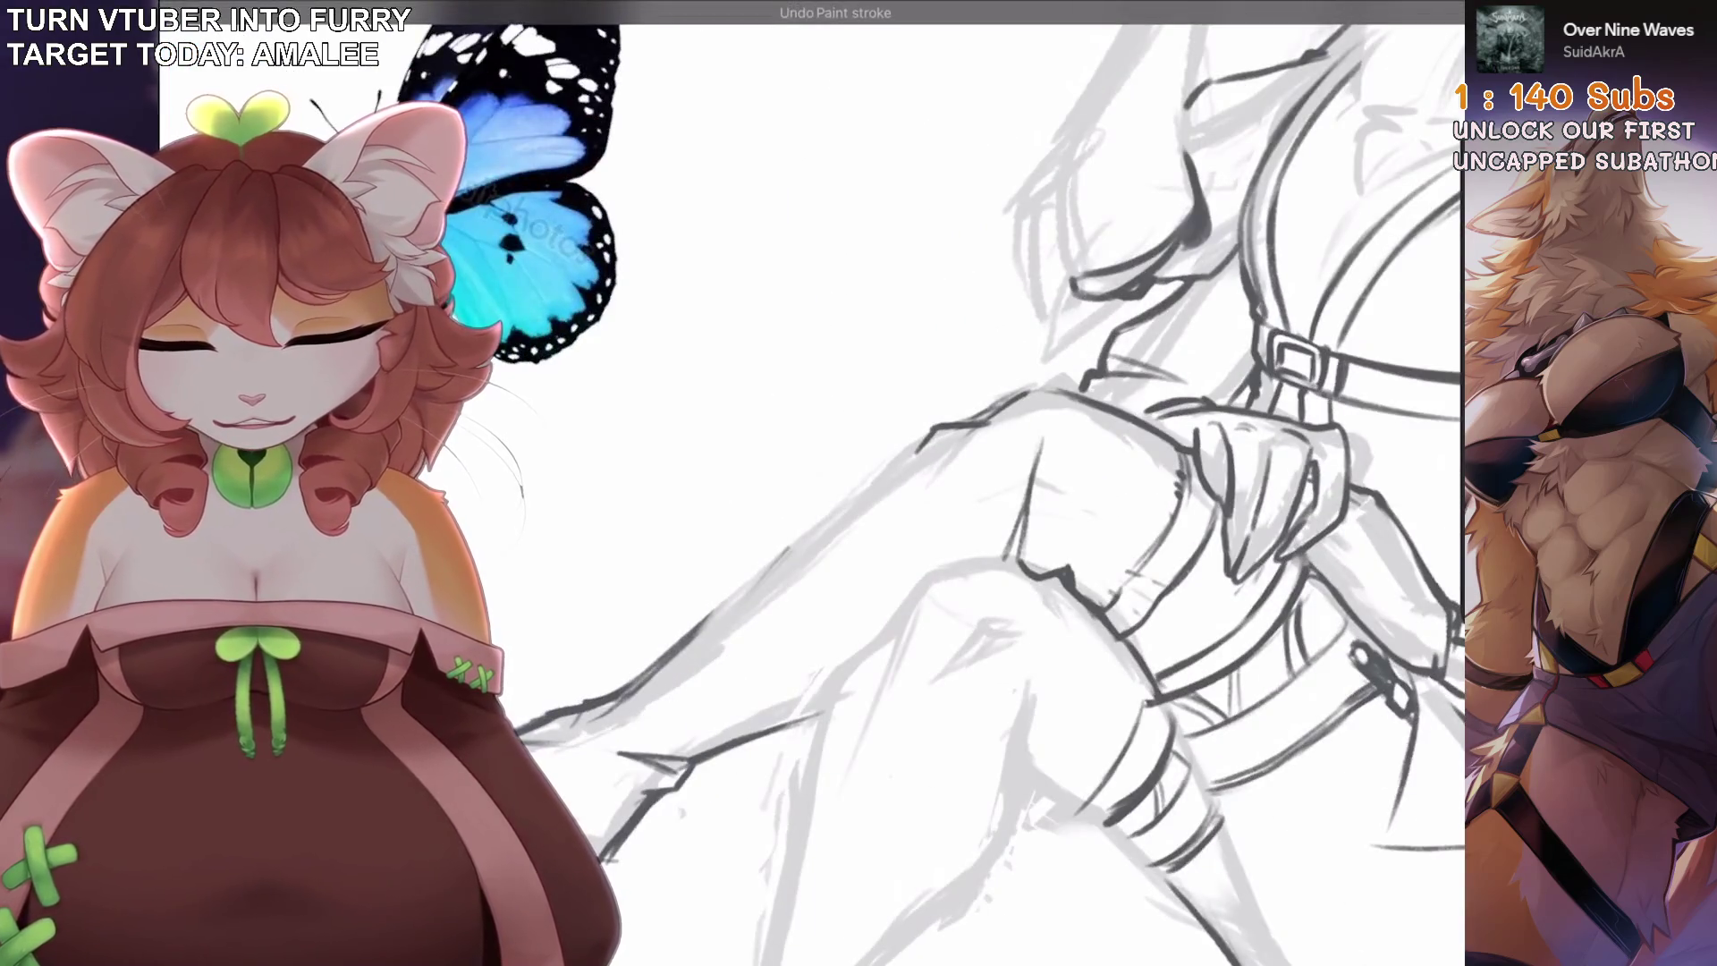
scroll(983, 492, up, 2)
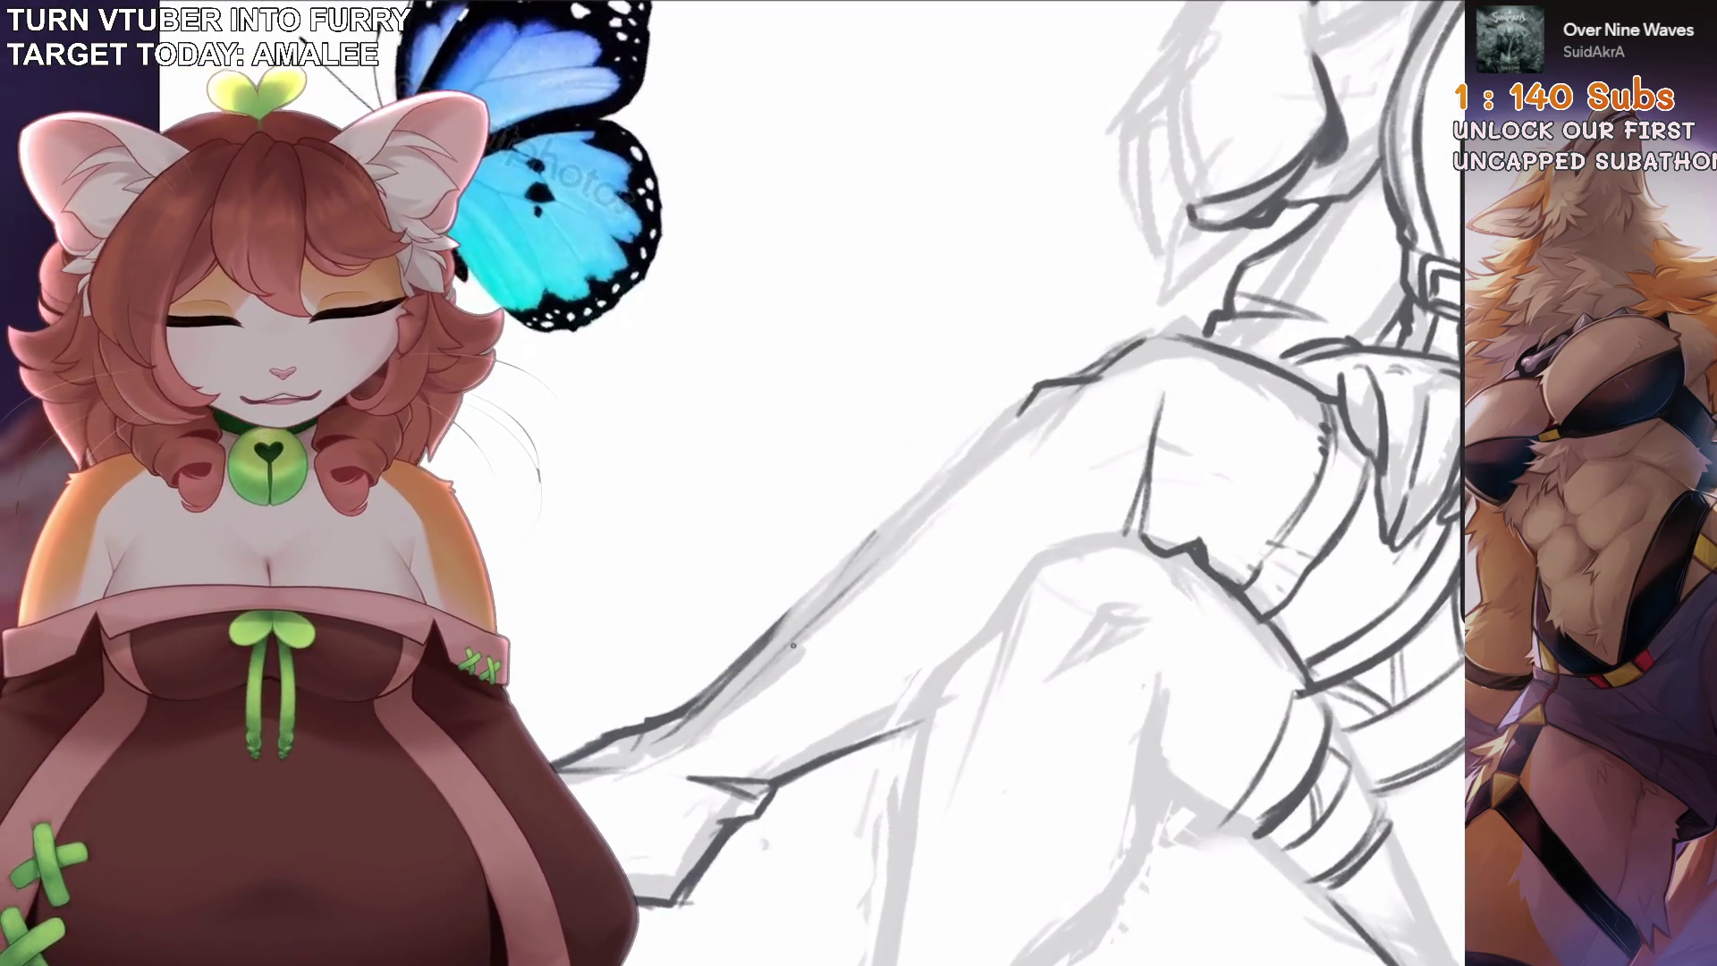
Re-ink the darker upper leg line, add a hook stroke at the knee and a line down the leg.
drag(792, 643, 1064, 401)
key(ctrl+z)
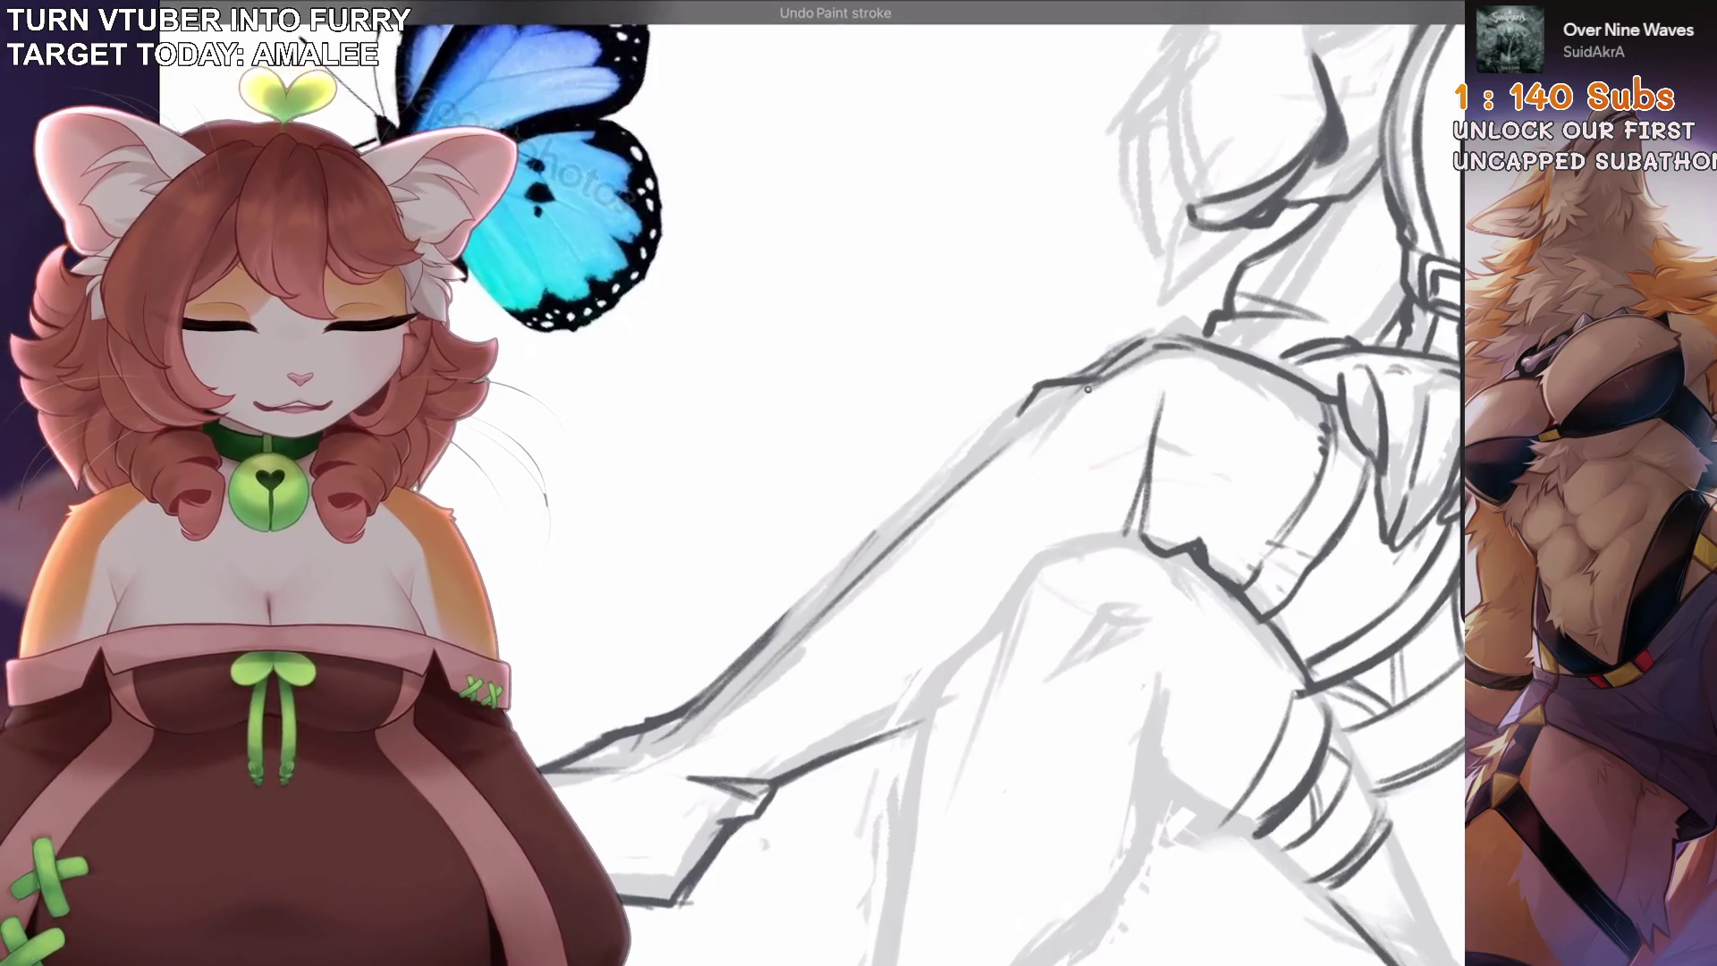
key(ctrl+z)
drag(1073, 437, 745, 686)
drag(894, 537, 787, 483)
drag(955, 362, 826, 470)
key(ctrl+z)
drag(946, 362, 954, 390)
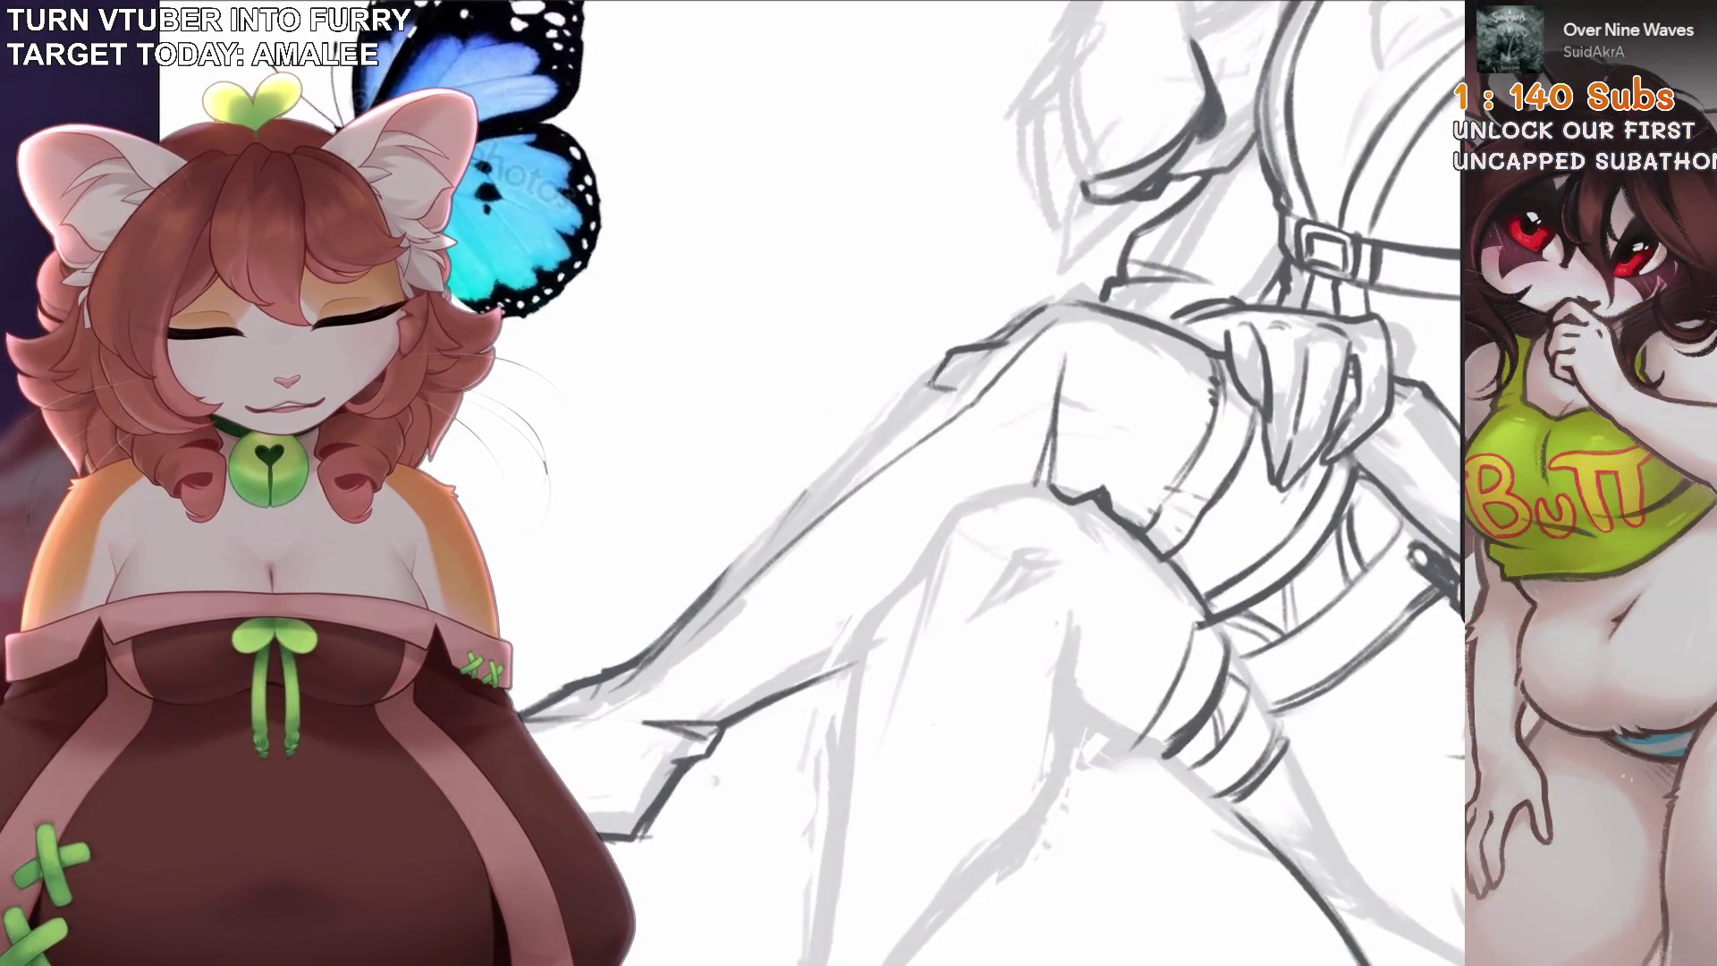
drag(868, 433, 706, 590)
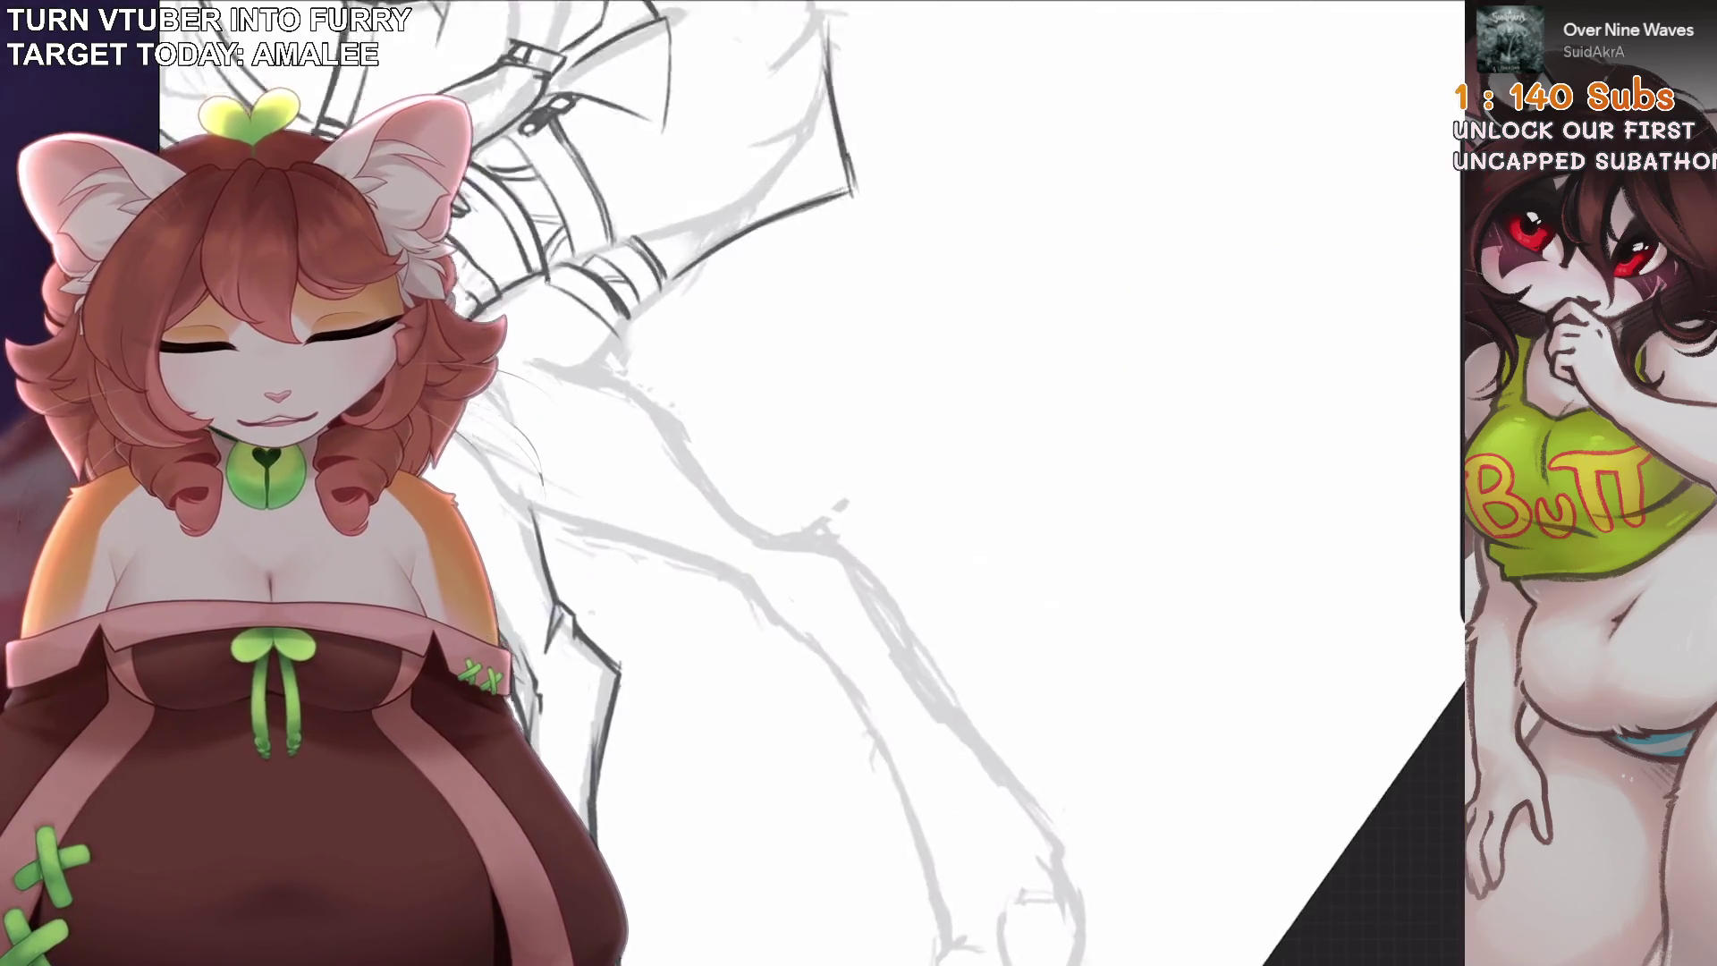
Sketch a light line along the upper arm, then retry the dark outer knee contour.
drag(988, 273, 700, 503)
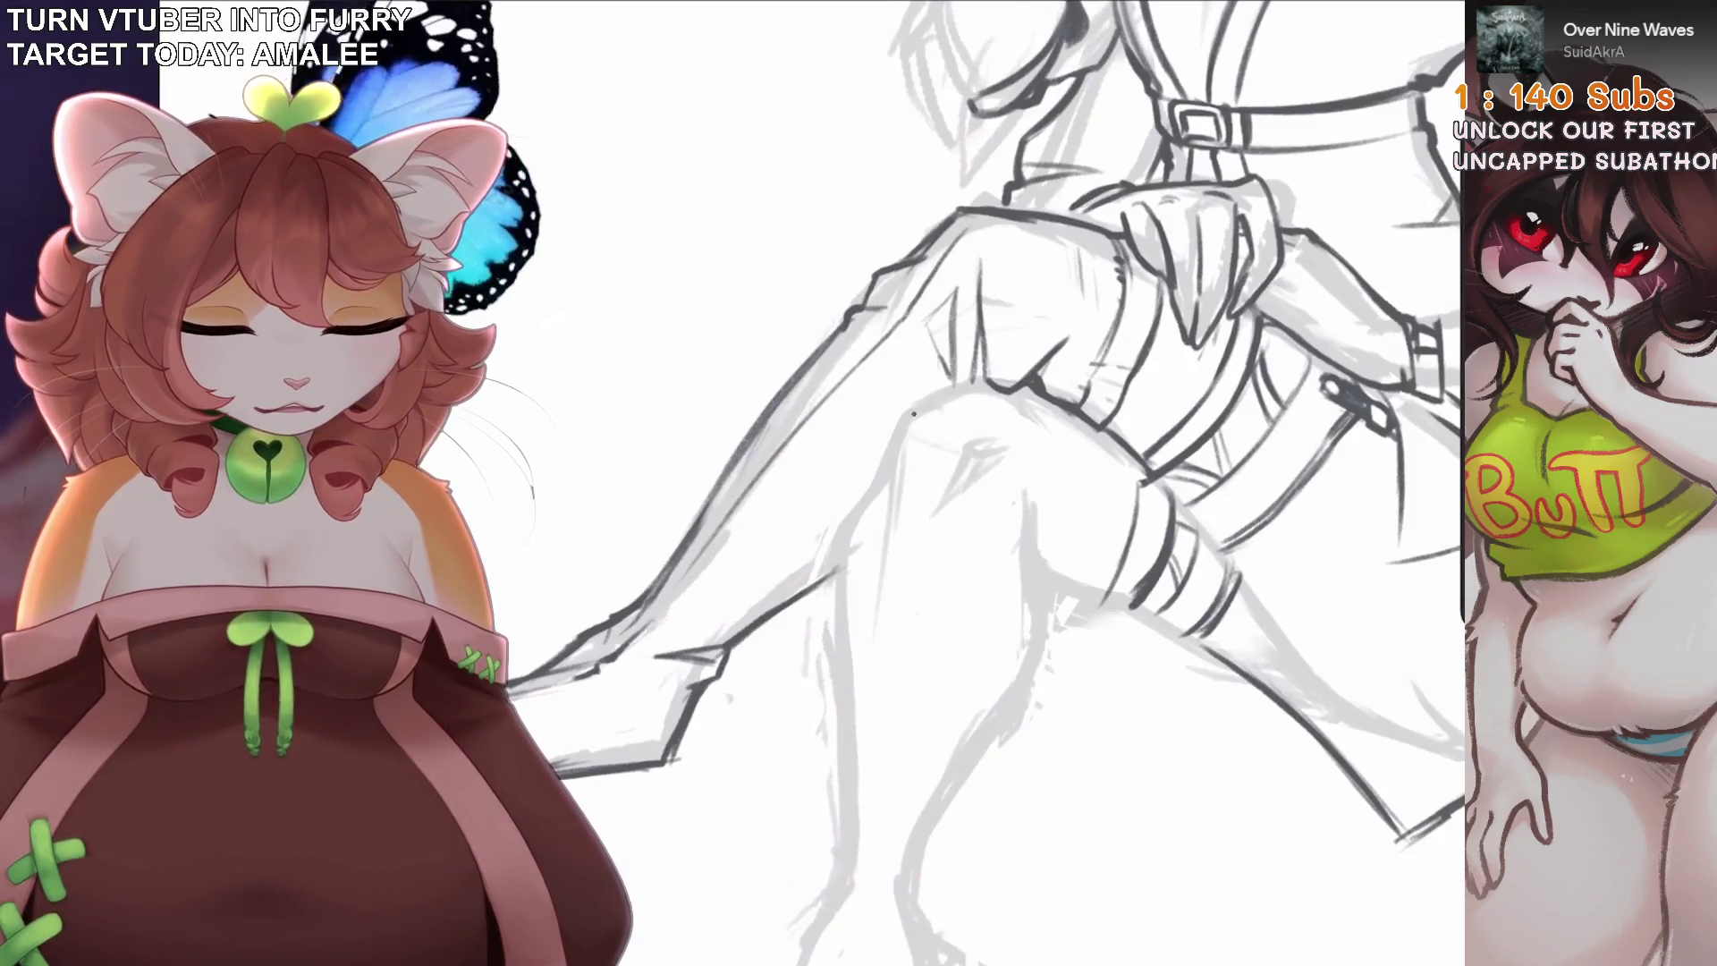
key(ctrl+z)
key(ctrl+shift+z)
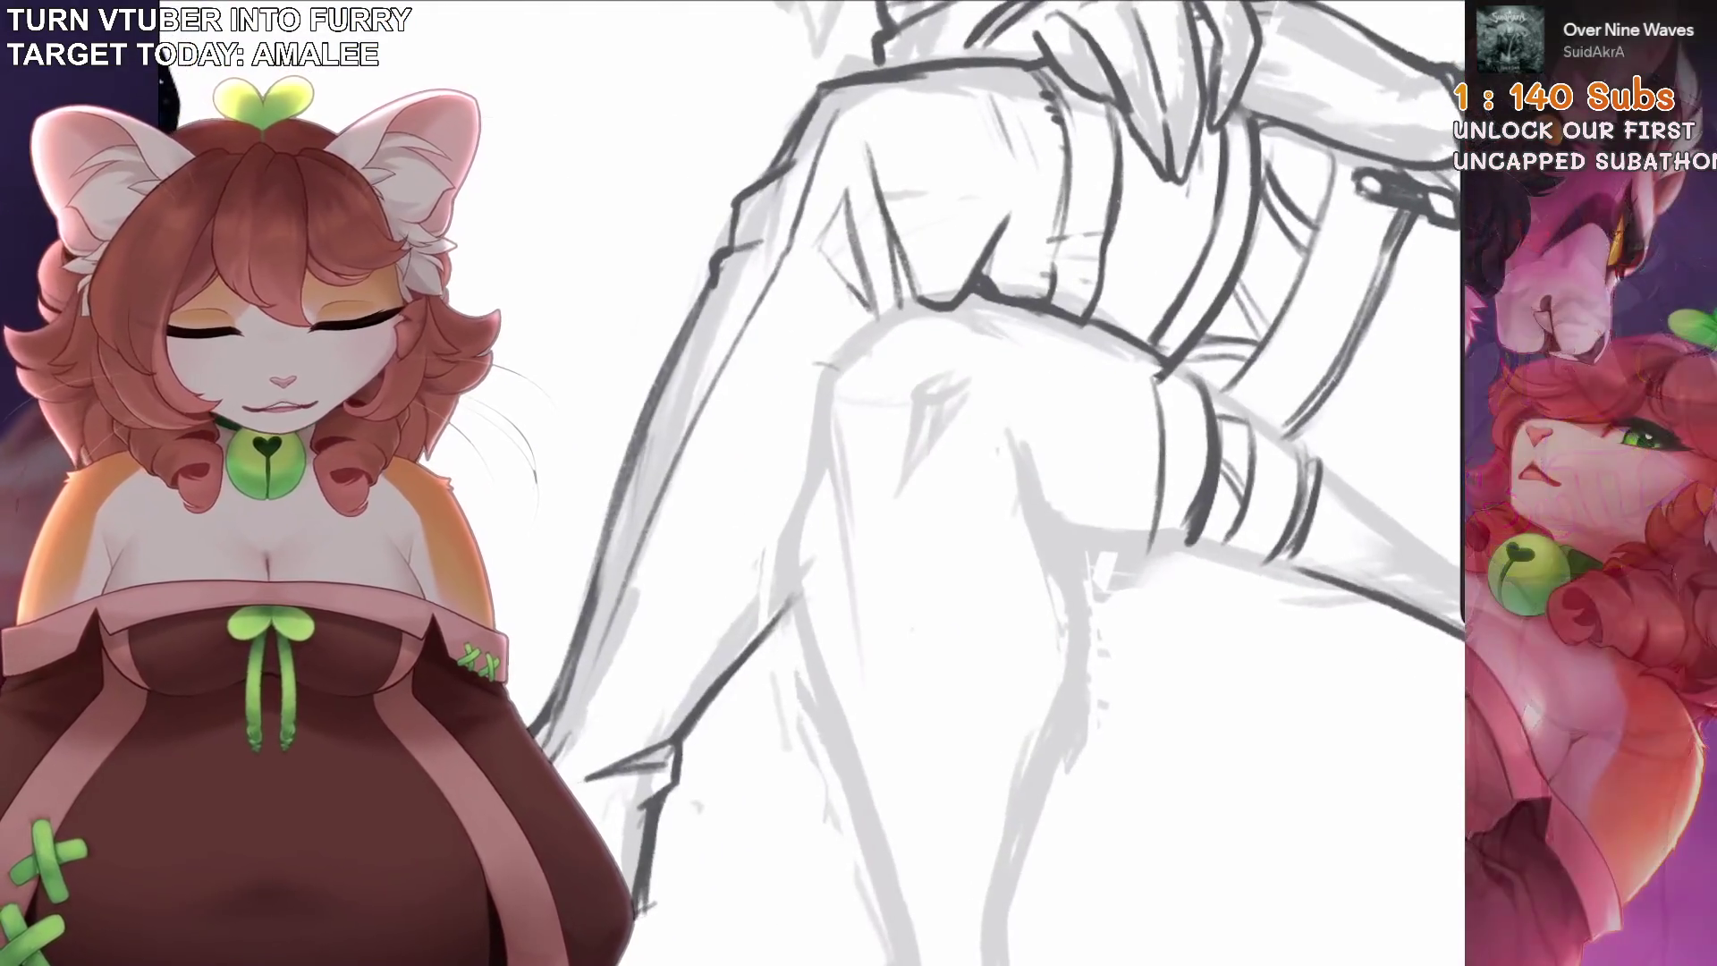
mouse_move(876, 315)
mouse_down()
mouse_move(767, 506)
mouse_move(792, 484)
mouse_up()
key(ctrl+z)
key(ctrl+z)
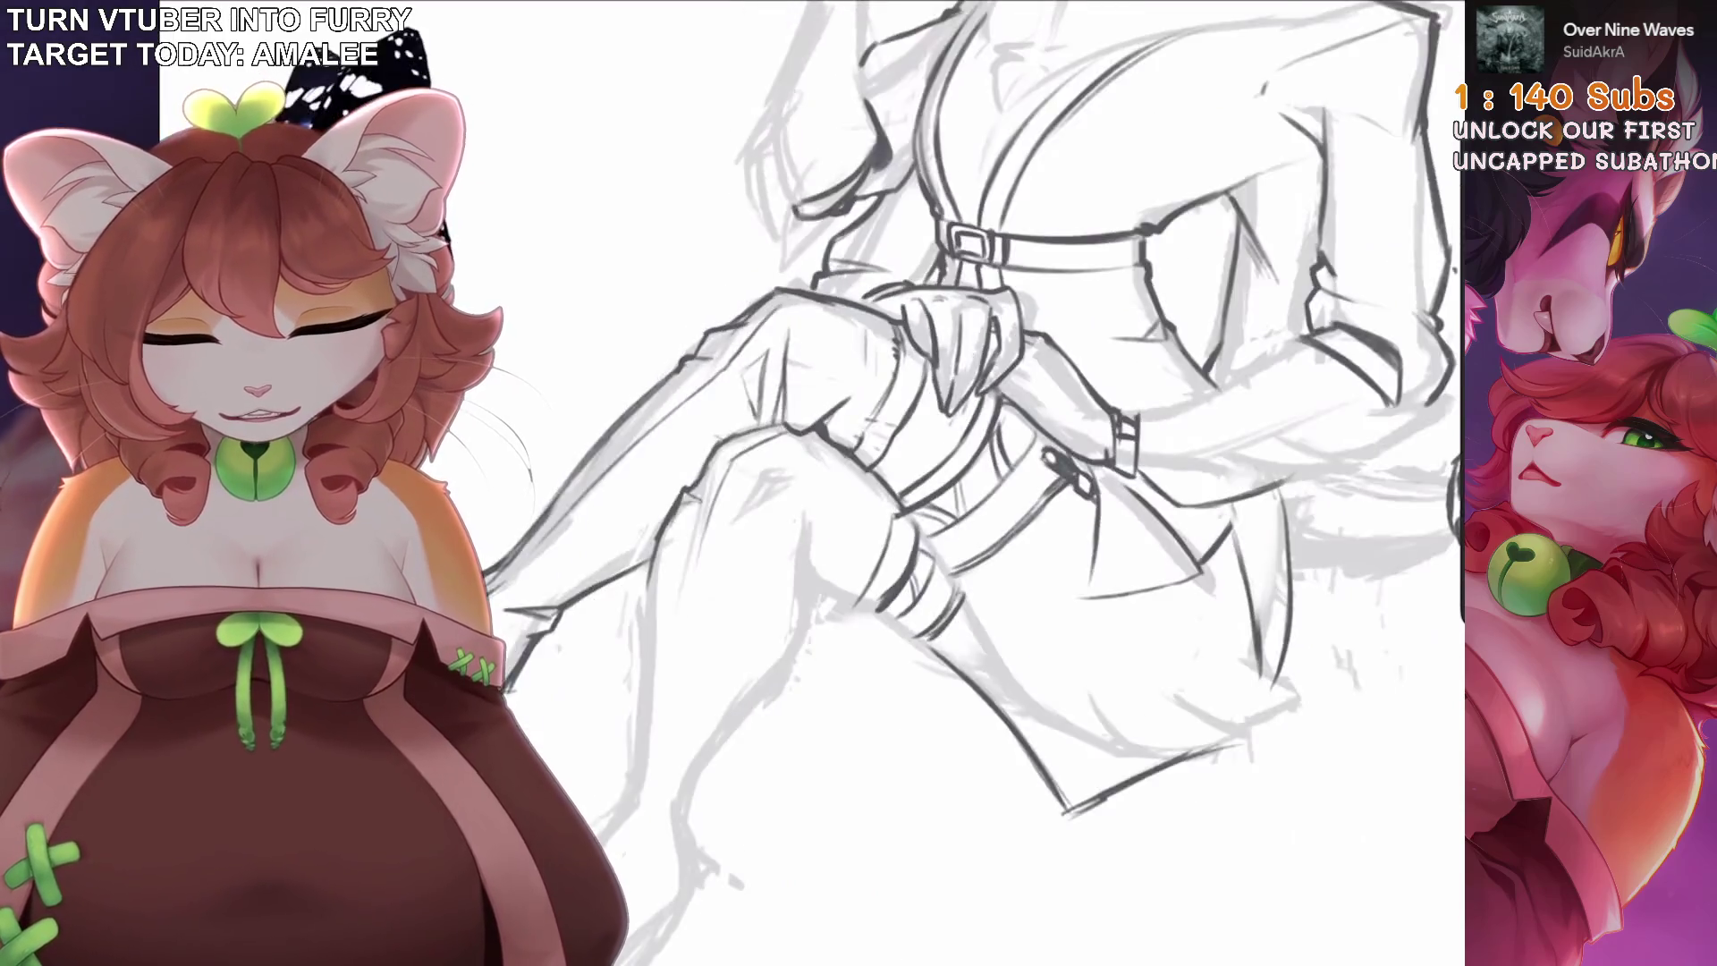
key(ctrl+z)
mouse_move(760, 698)
mouse_down()
mouse_move(894, 362)
mouse_move(751, 648)
mouse_up()
key(ctrl+z)
key(ctrl+z)
Set the brush size to 13% and ink the bracelet bands on the forearm.
scroll(984, 482, up, 5)
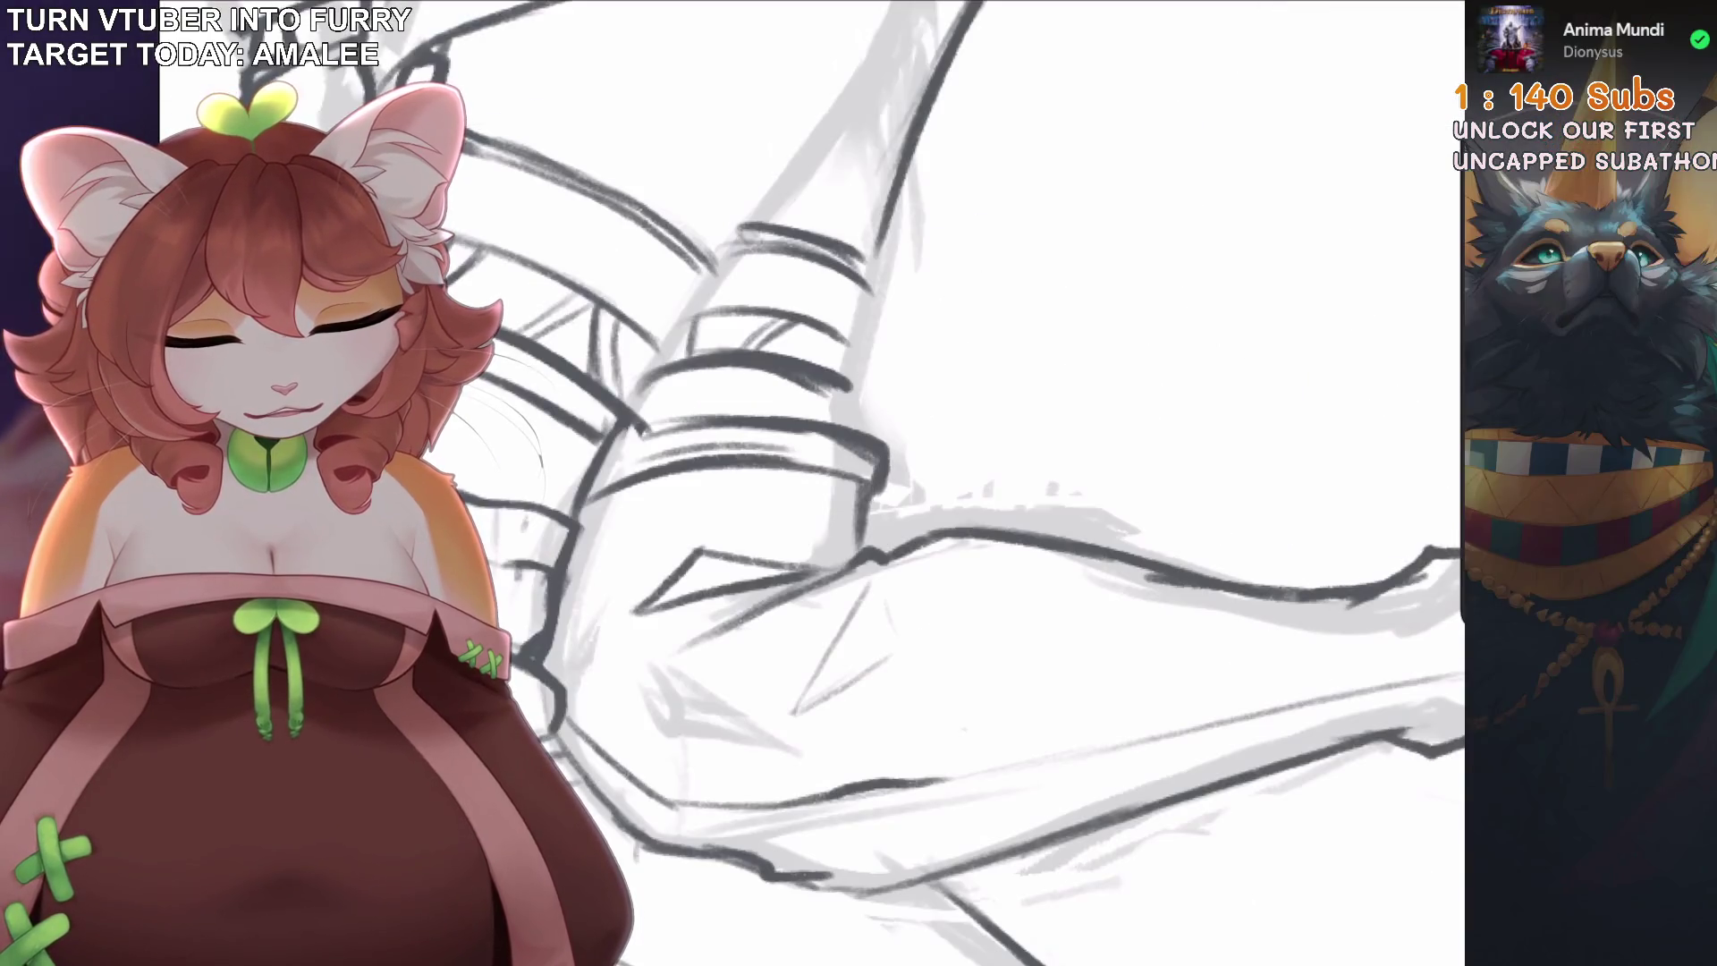
key(bracketright)
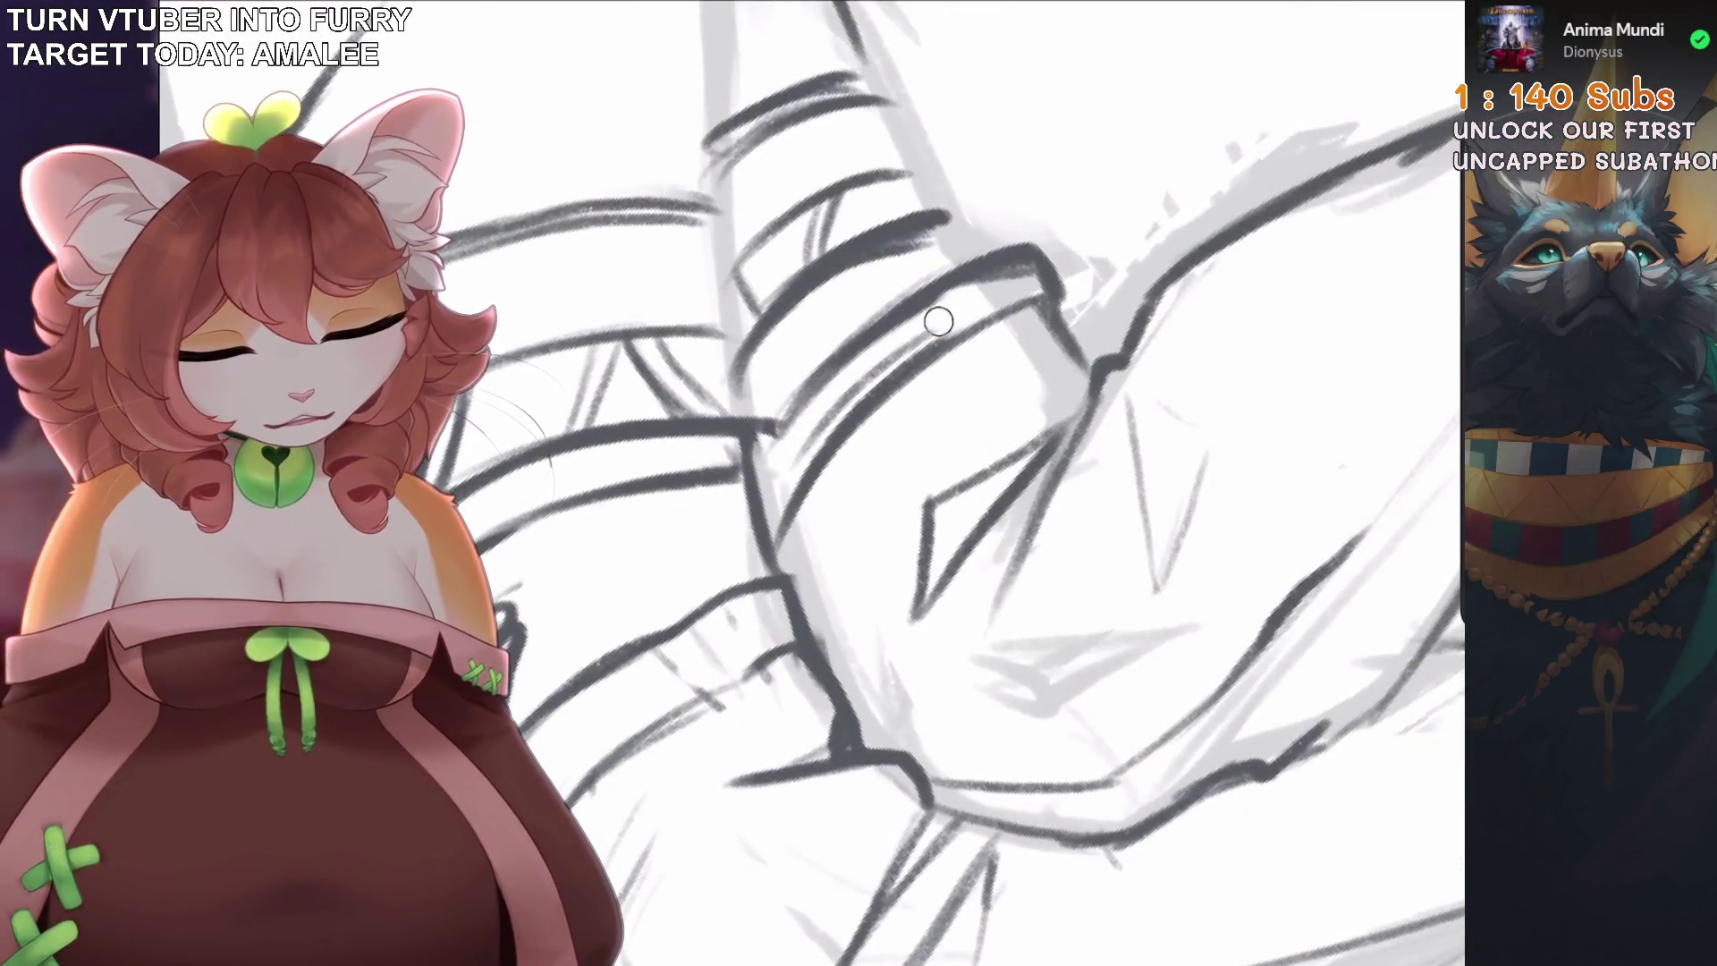
scroll(983, 483, down, 3)
scroll(983, 483, up, 3)
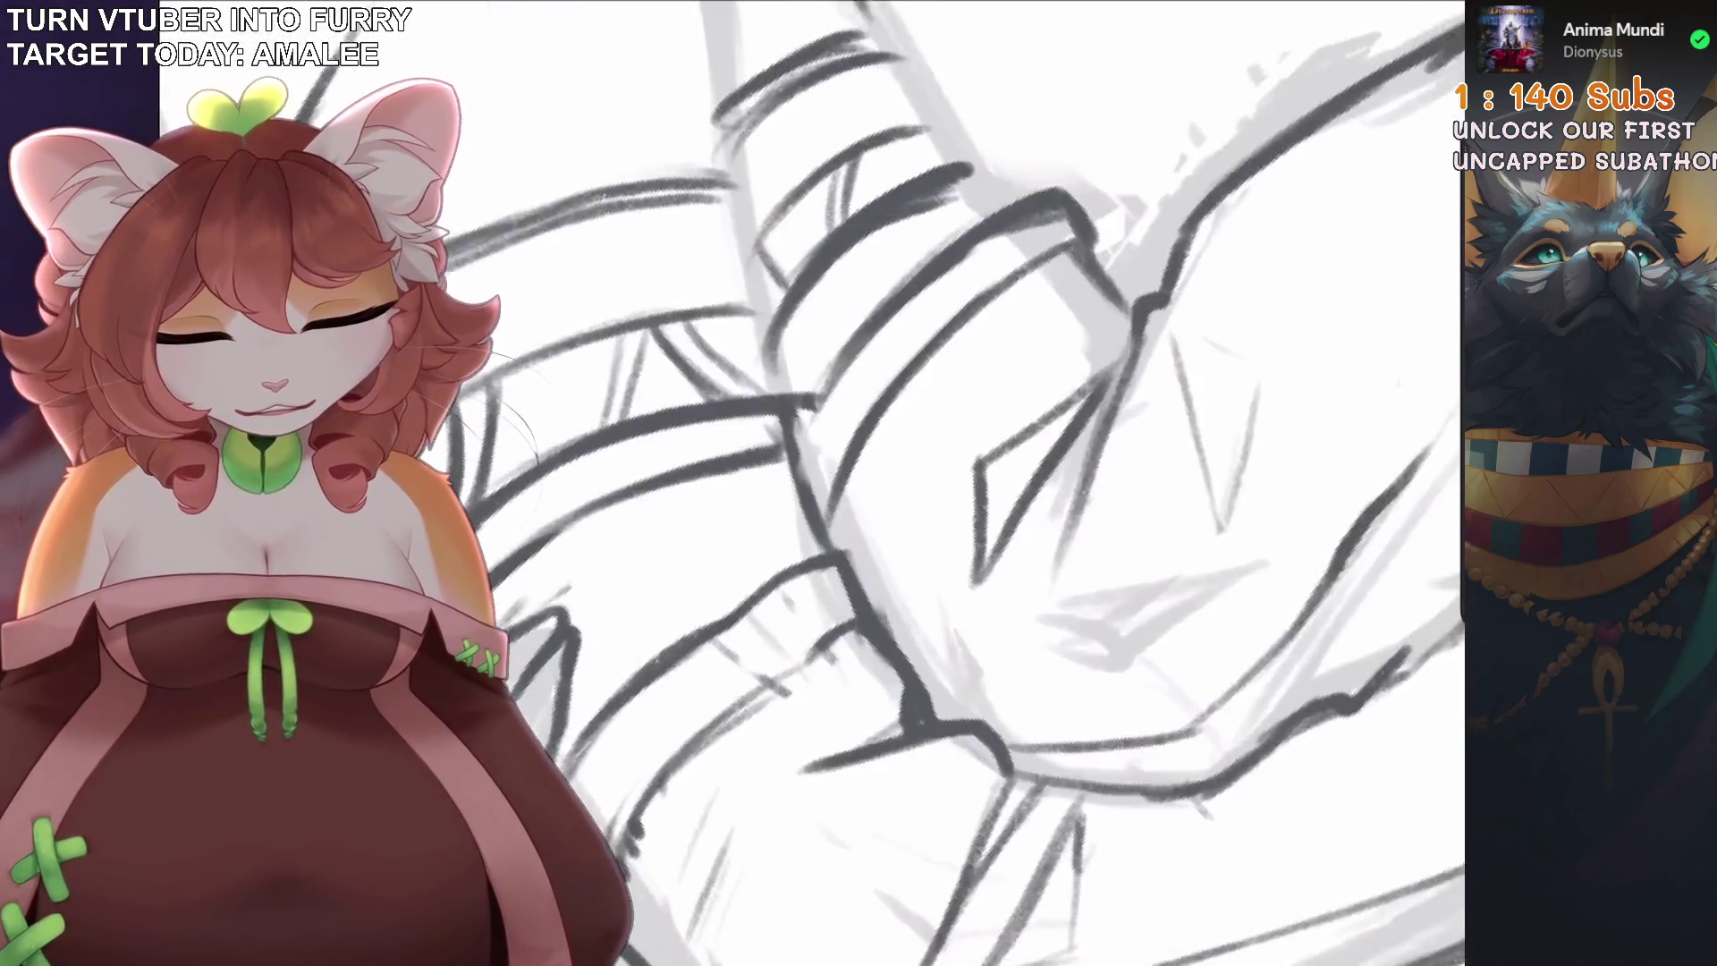
drag(974, 313, 841, 550)
drag(952, 343, 818, 474)
Try a short dark line on the knee, undoing each misplaced pencil stroke.
scroll(984, 483, down, 3)
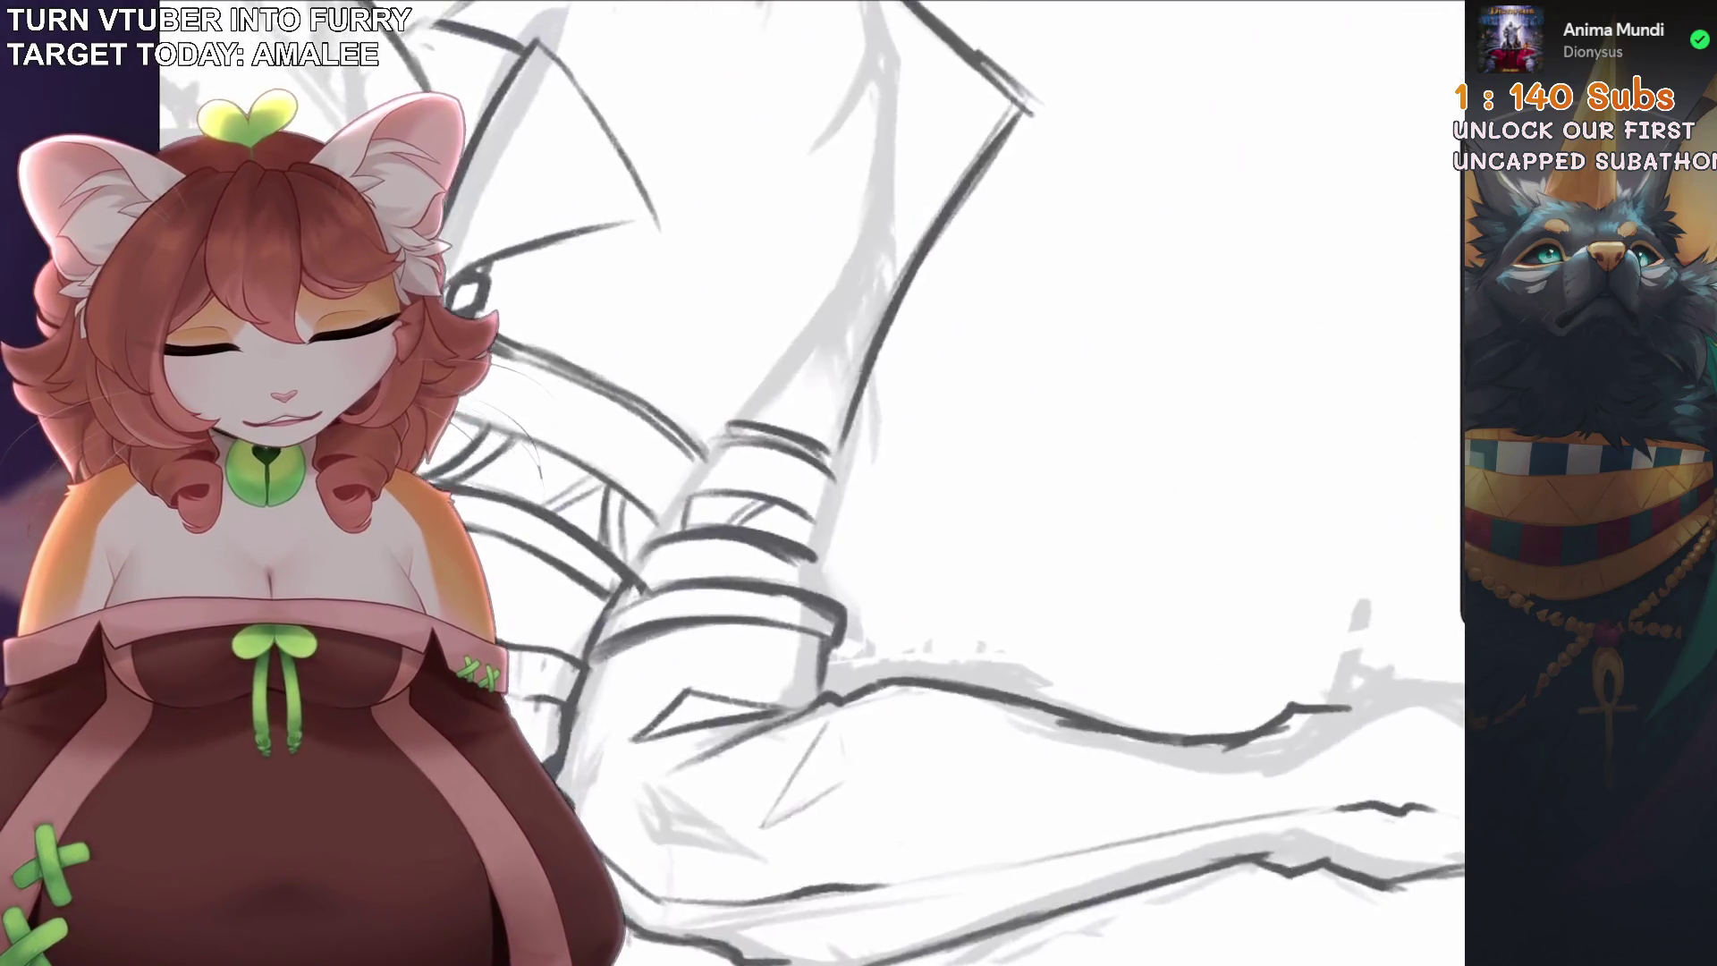
scroll(984, 483, up, 3)
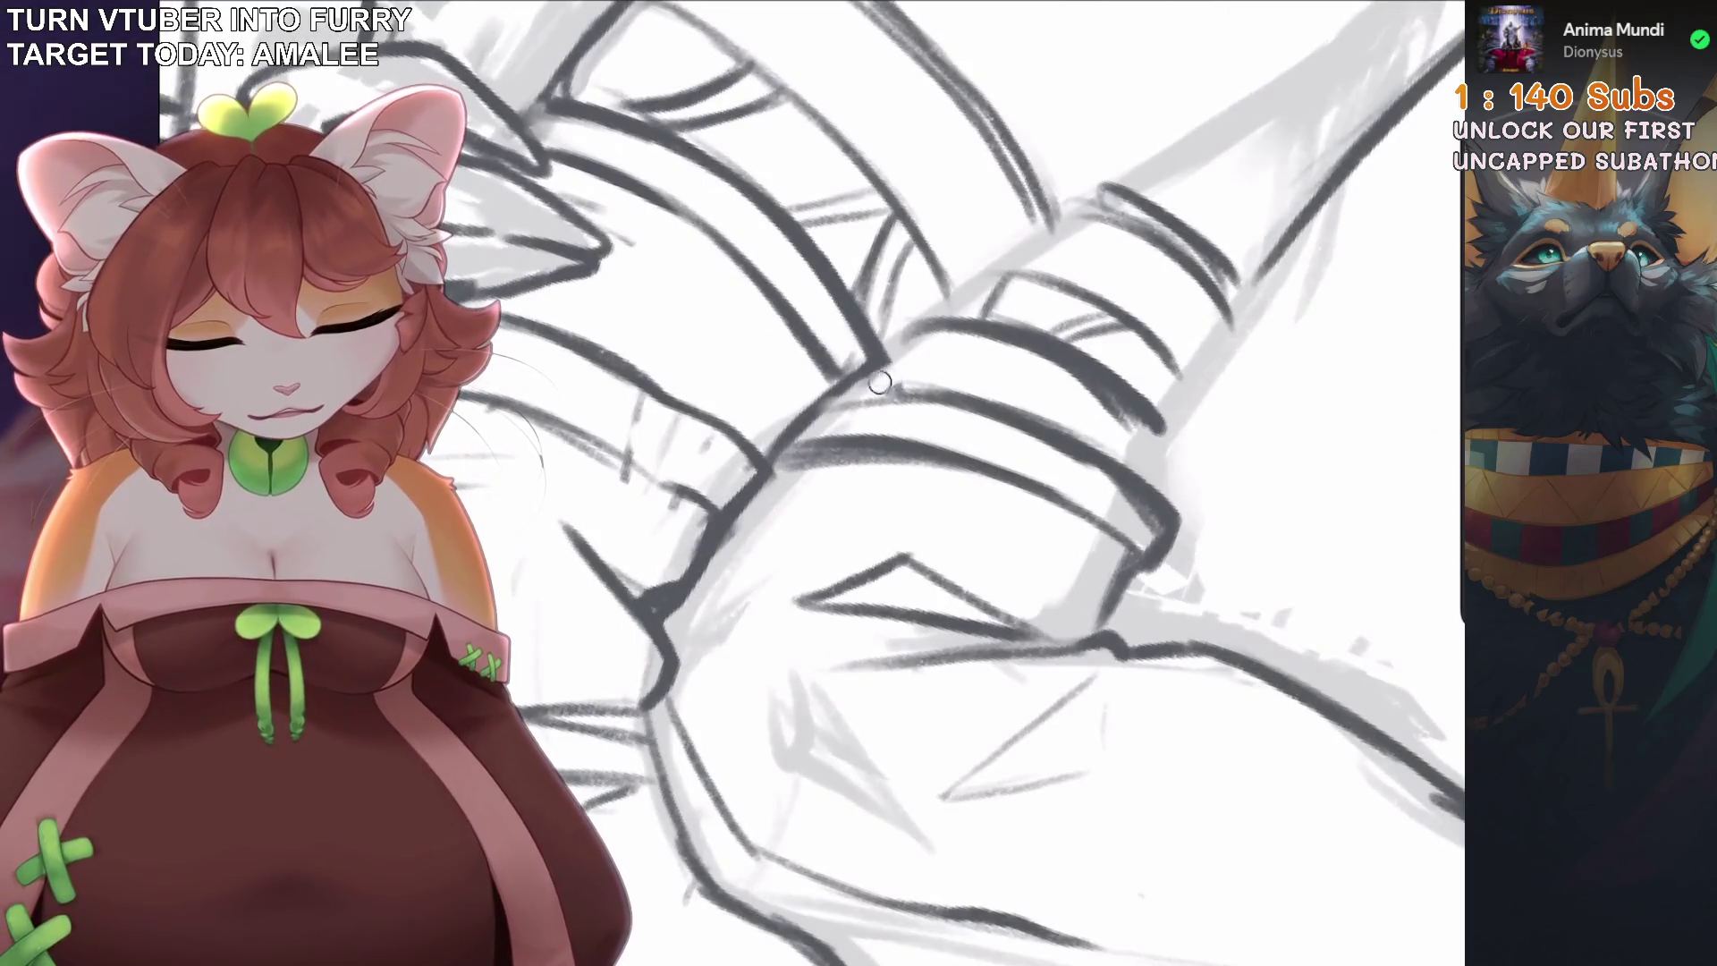
scroll(941, 363, up, 3)
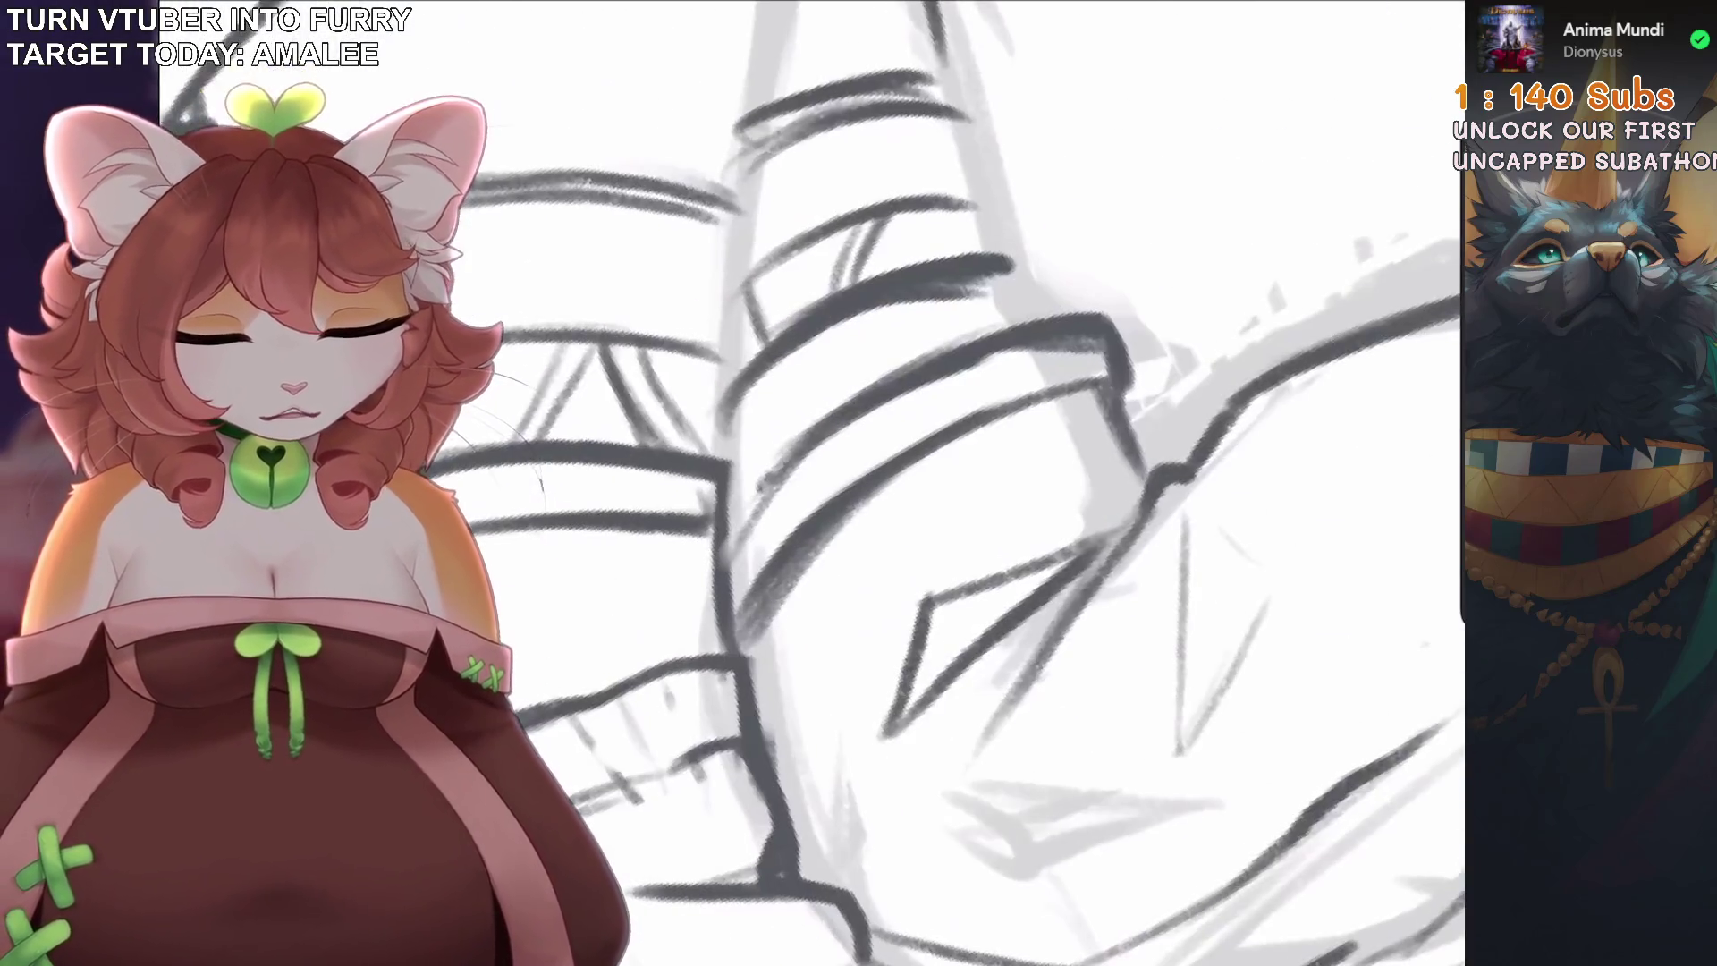
scroll(984, 483, down, 2)
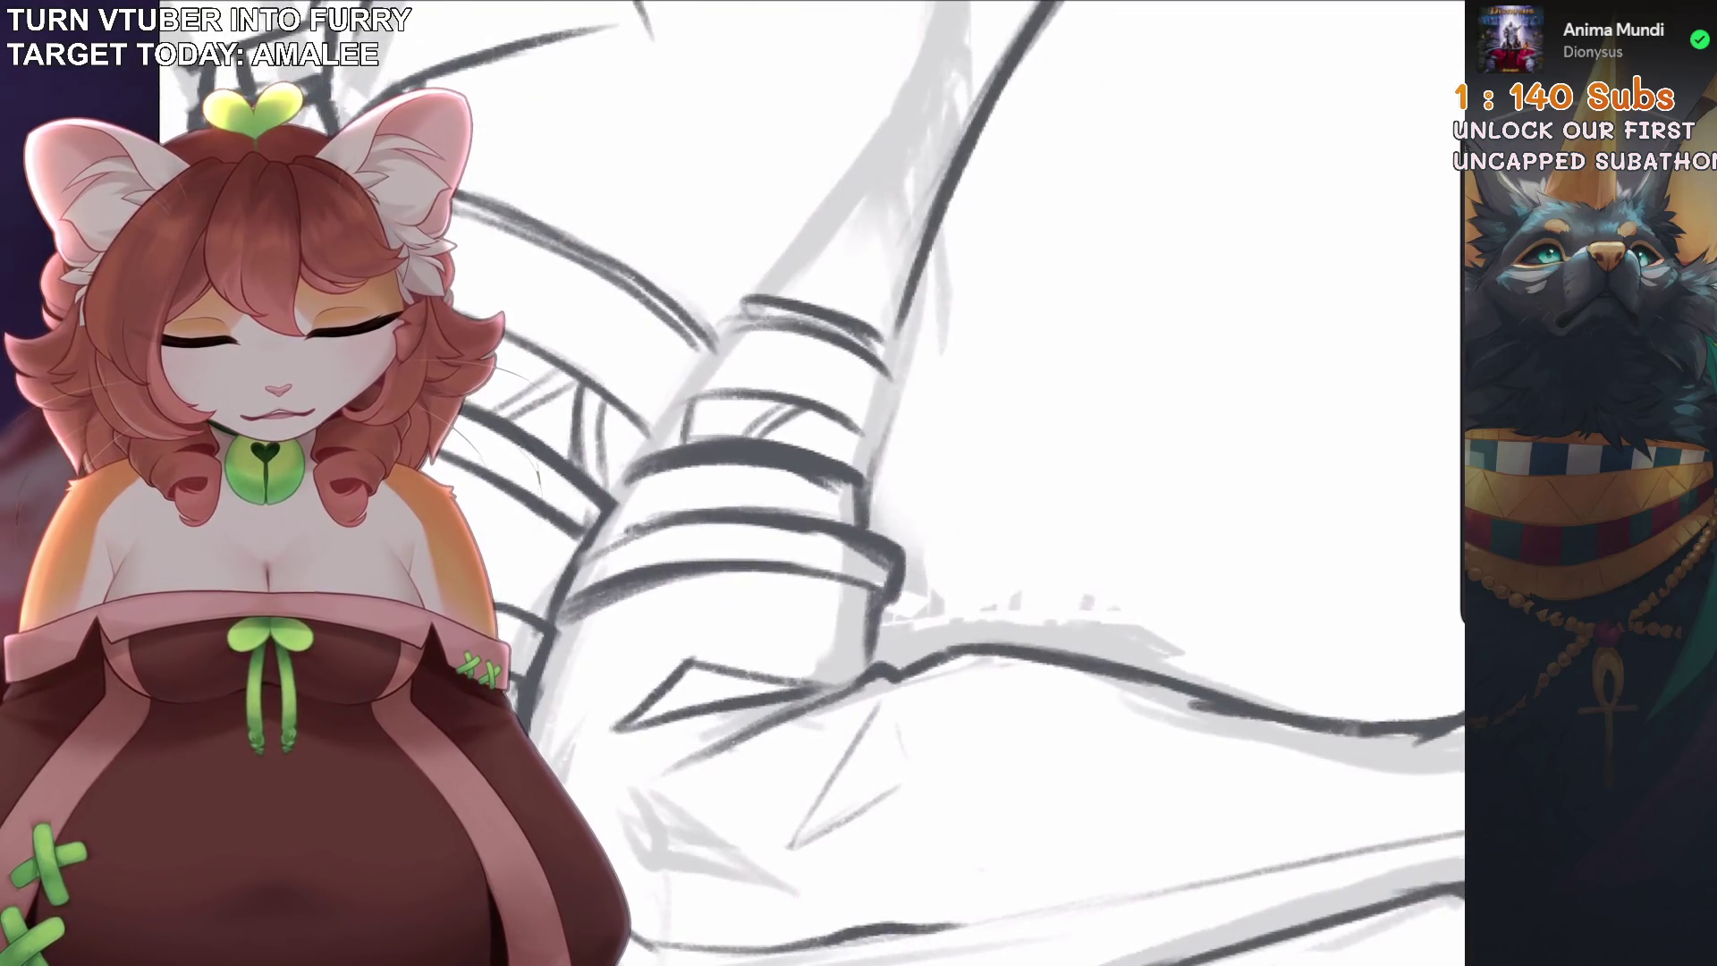
scroll(984, 483, down, 4)
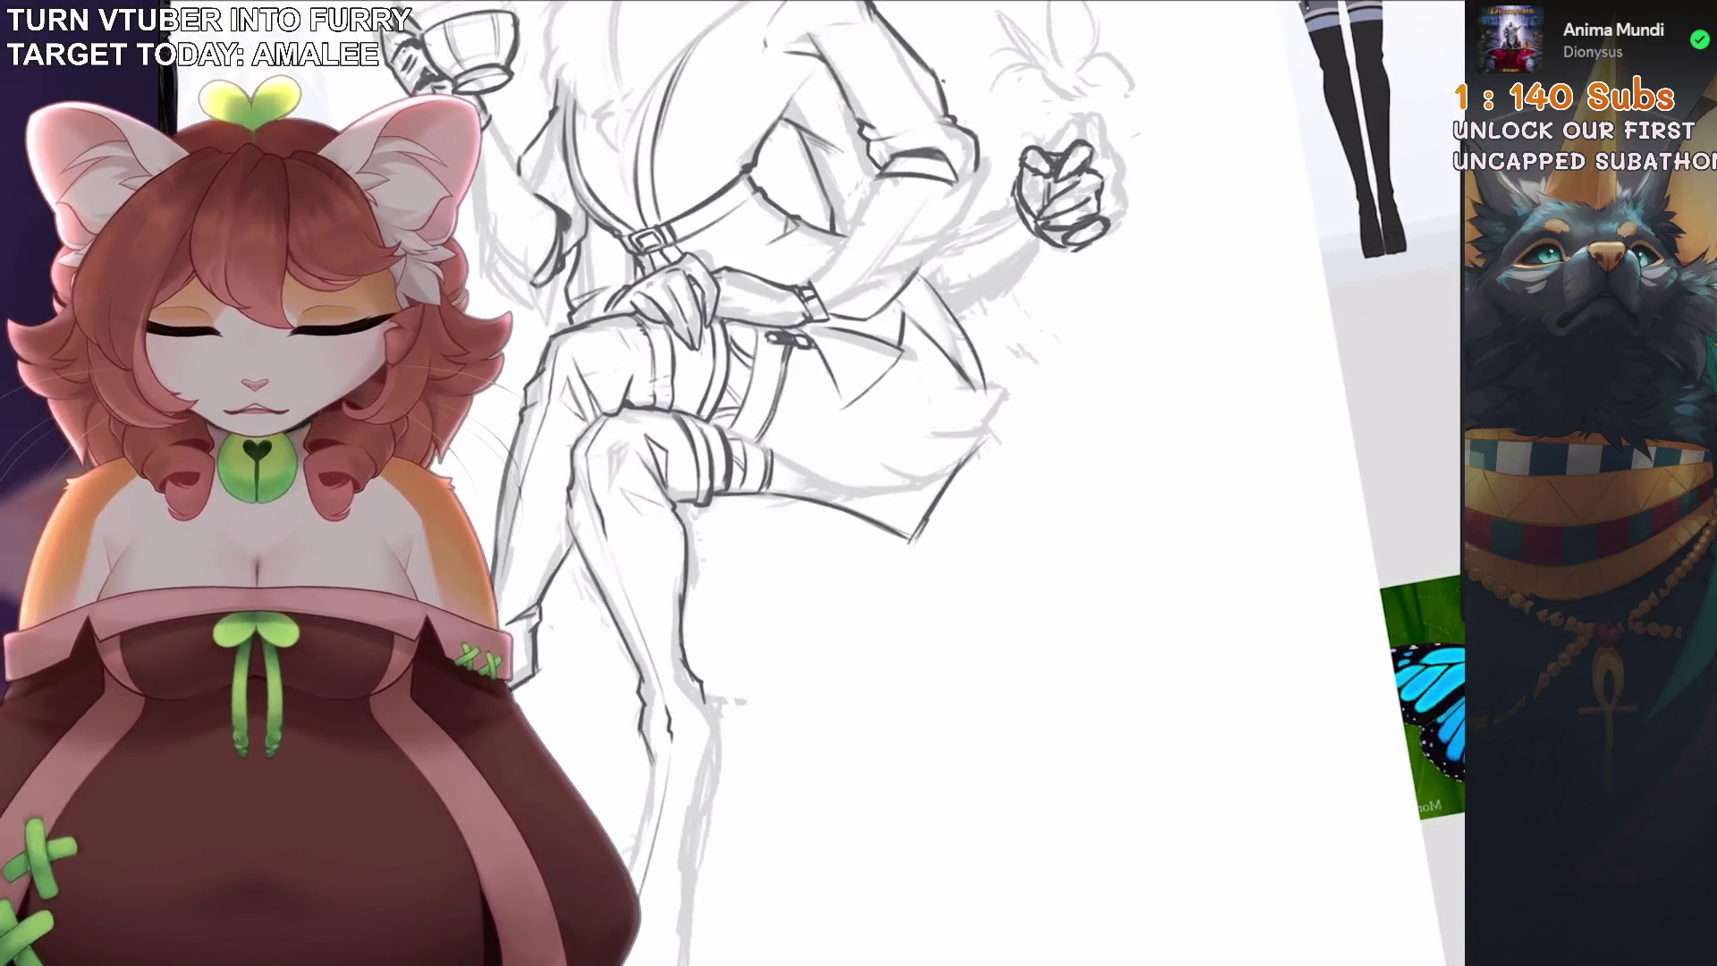
scroll(984, 483, up, 5)
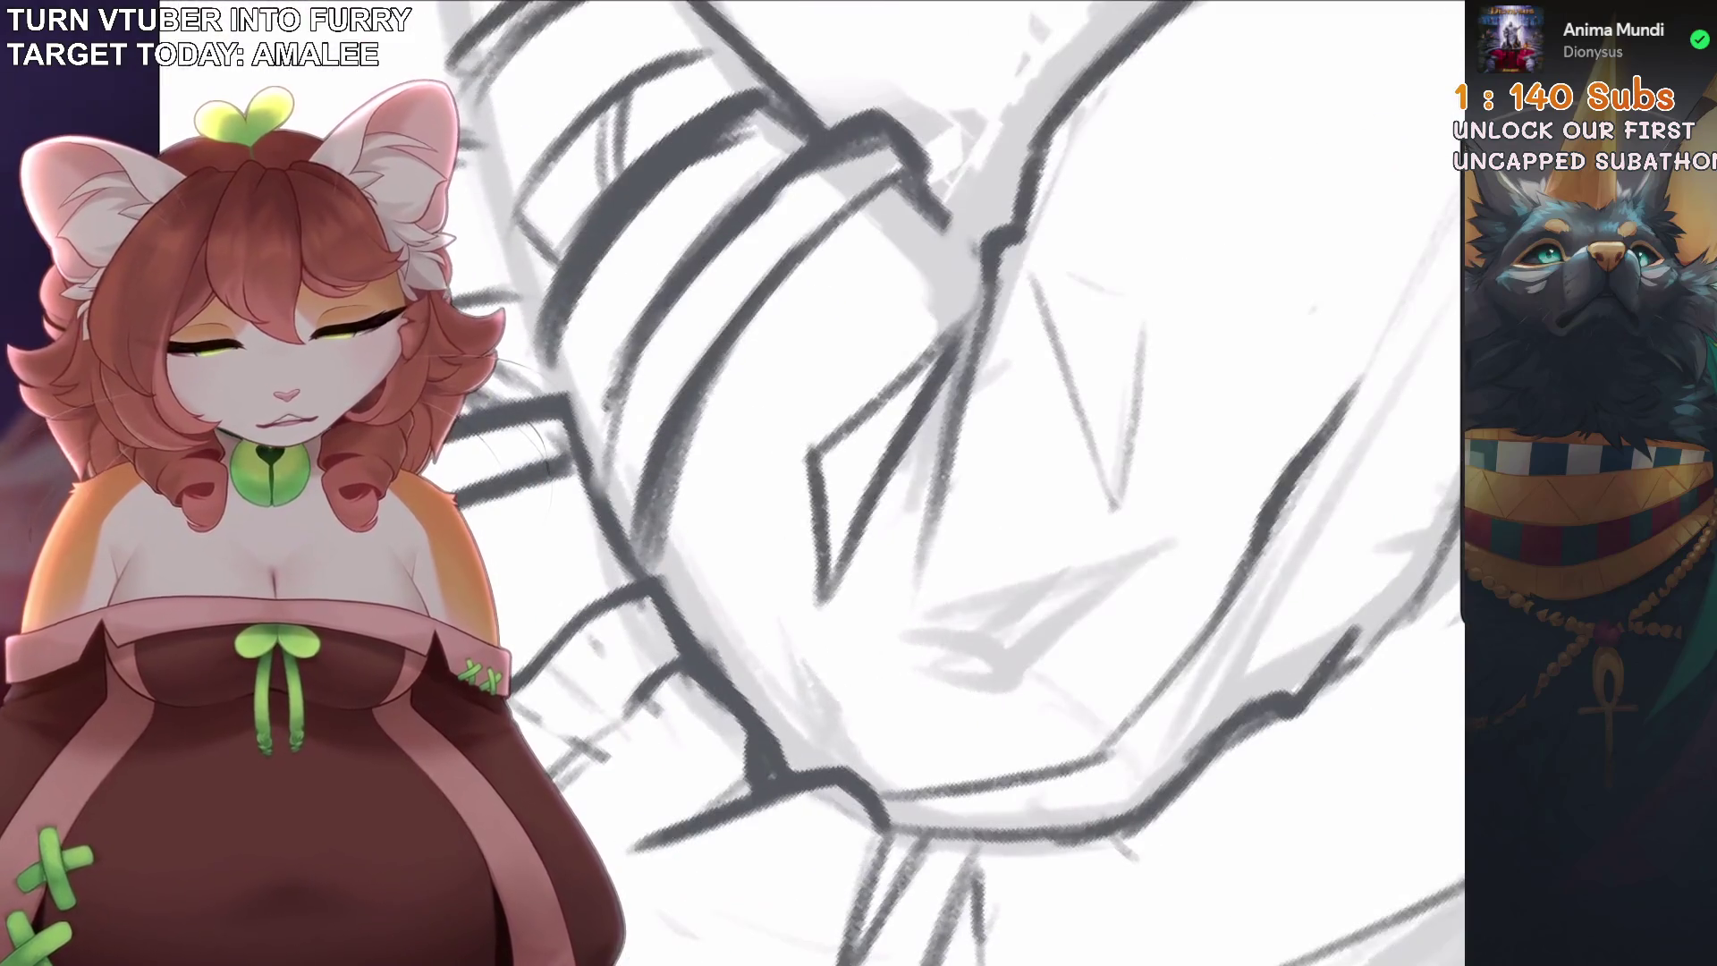
scroll(983, 483, down, 2)
scroll(983, 483, down, 3)
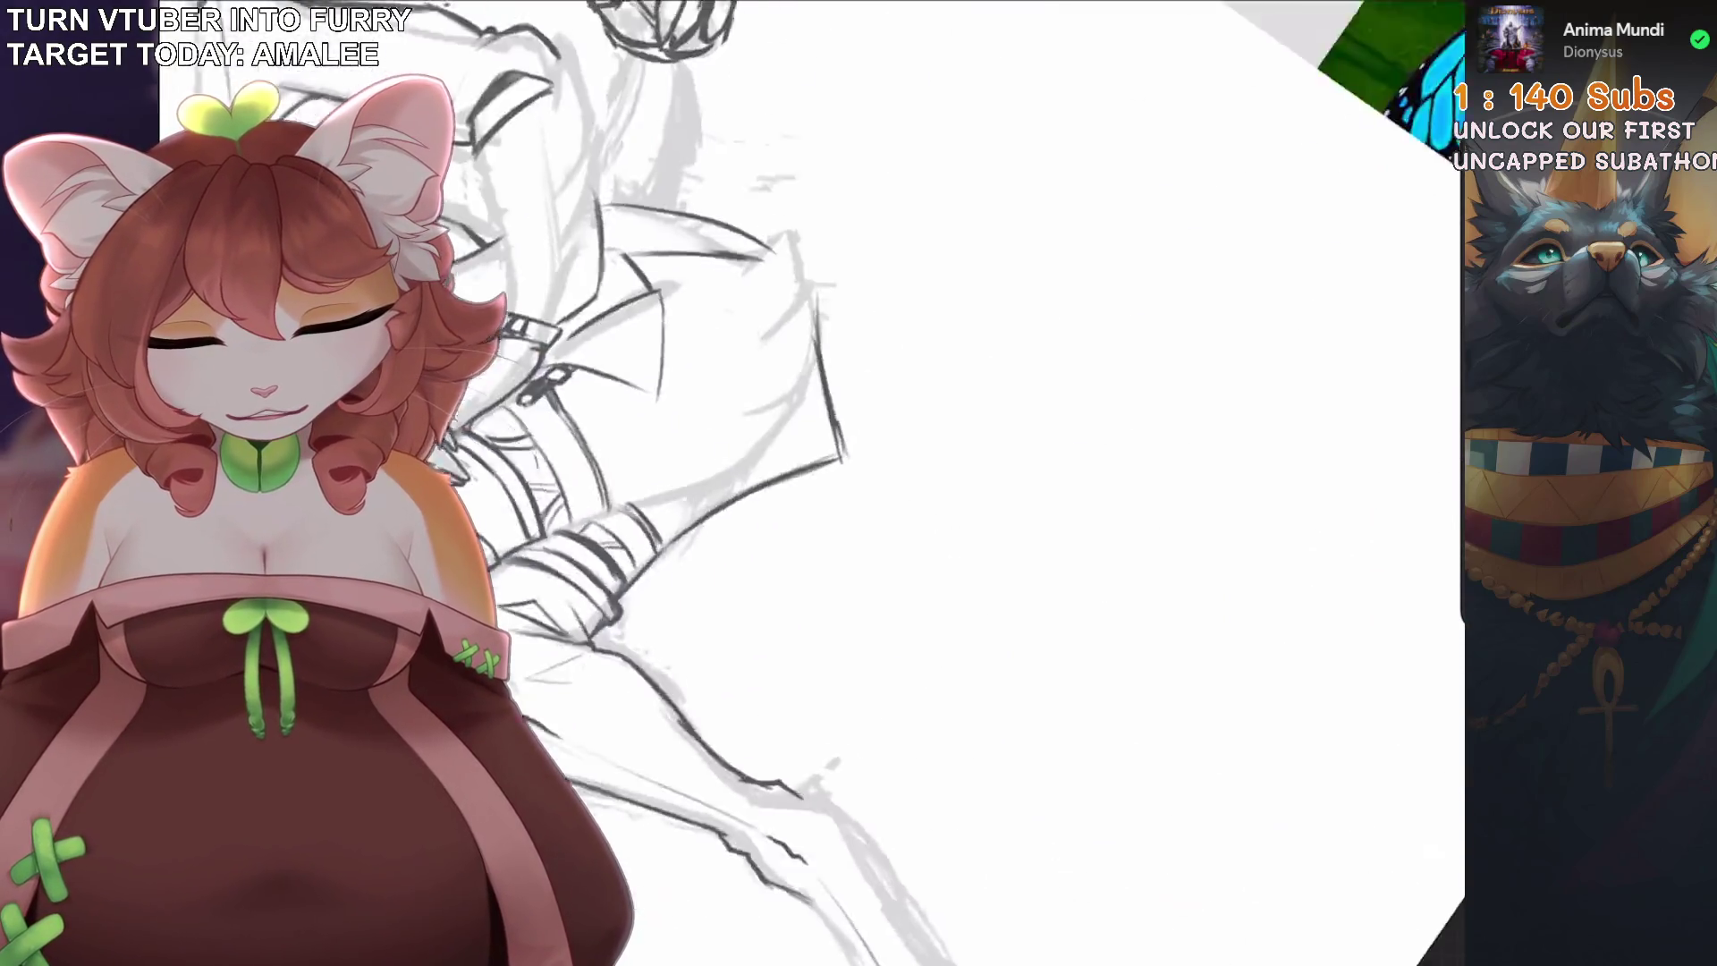
scroll(983, 483, up, 4)
scroll(984, 483, up, 2)
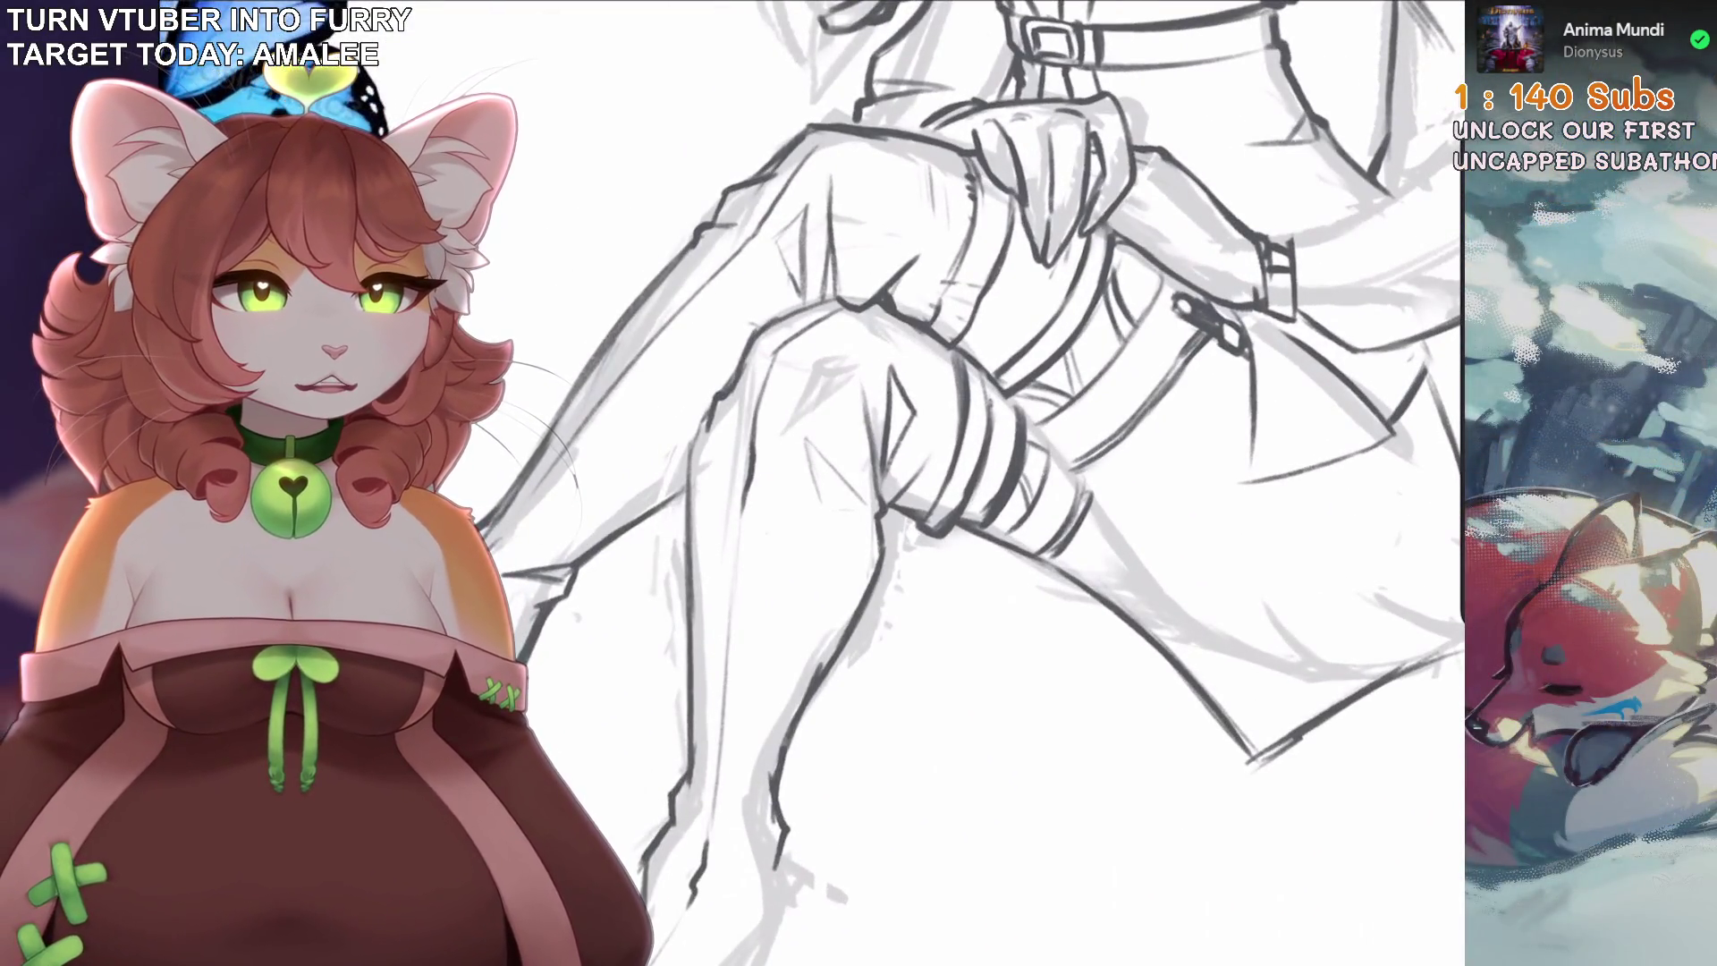
scroll(983, 483, up, 3)
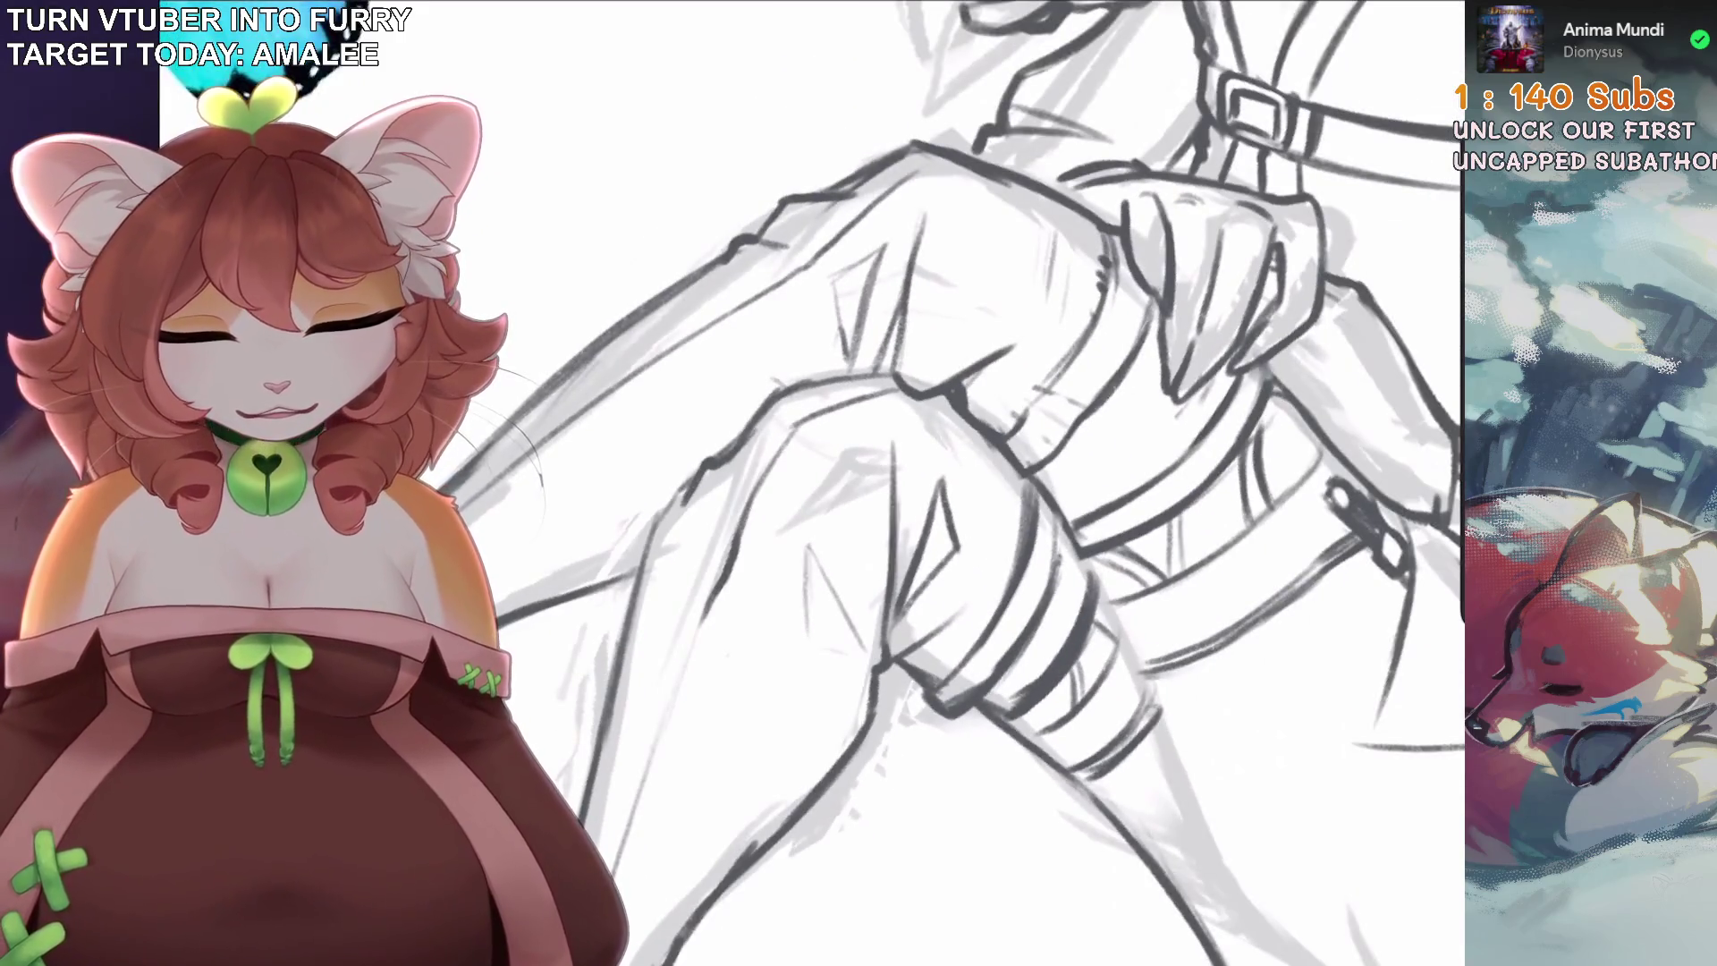
key(ctrl+z)
drag(821, 560, 823, 581)
key(ctrl+z)
drag(873, 470, 771, 542)
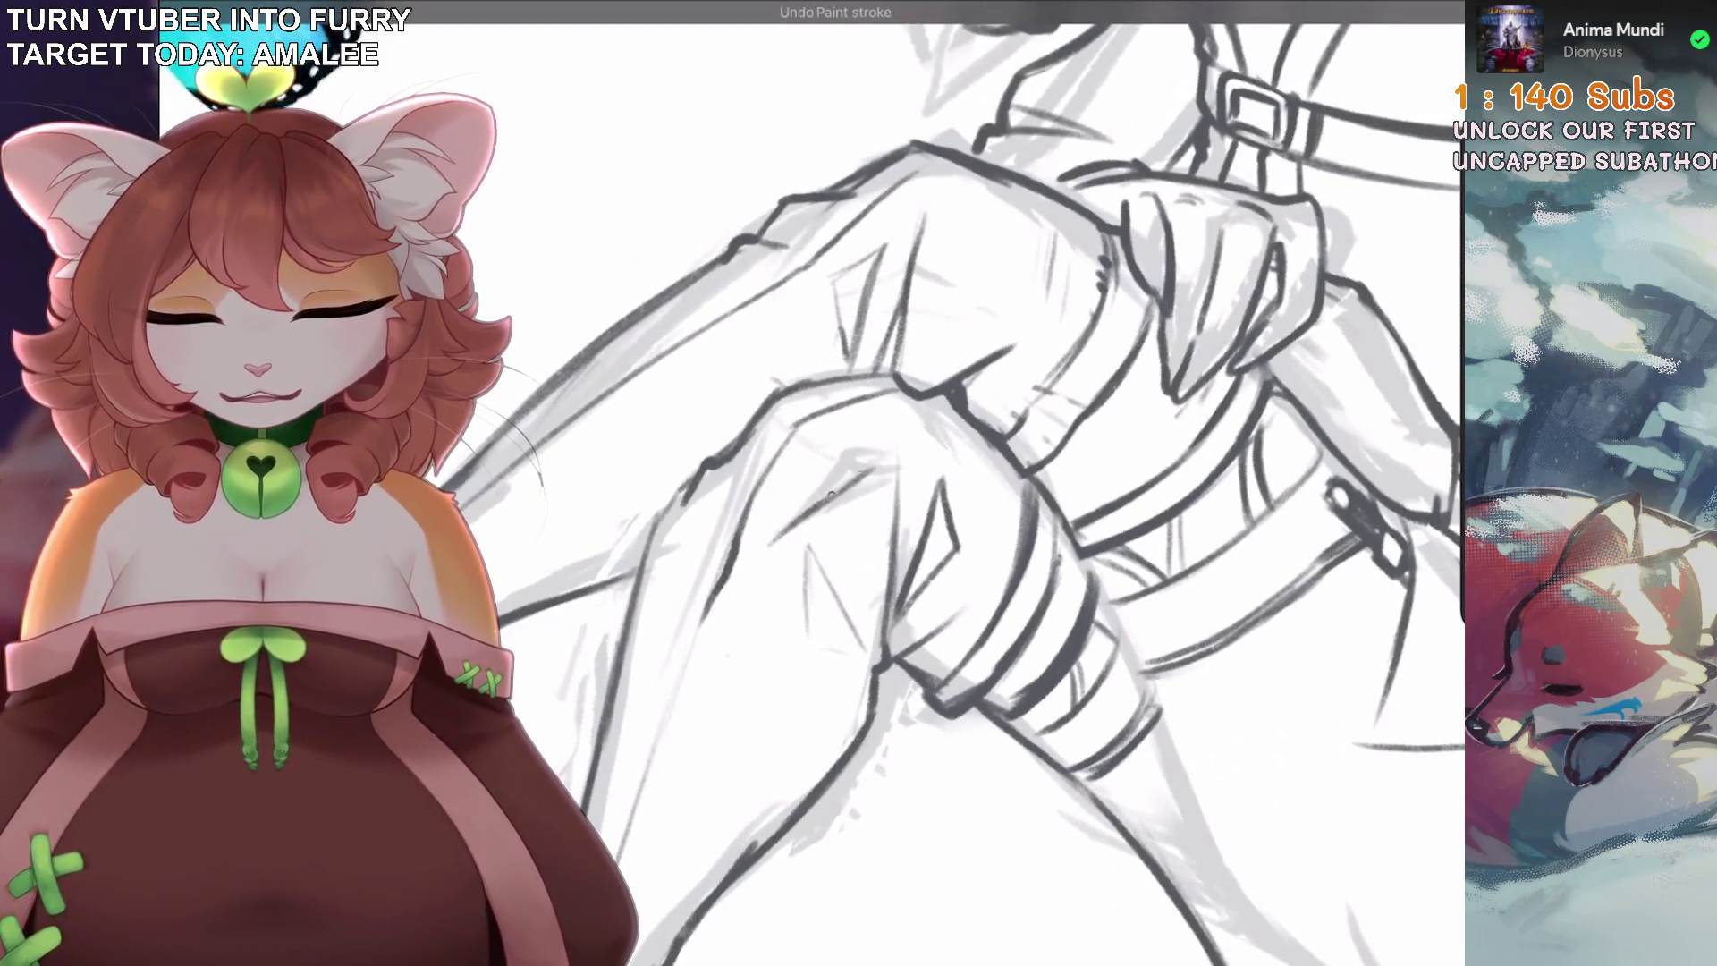
key(ctrl+z)
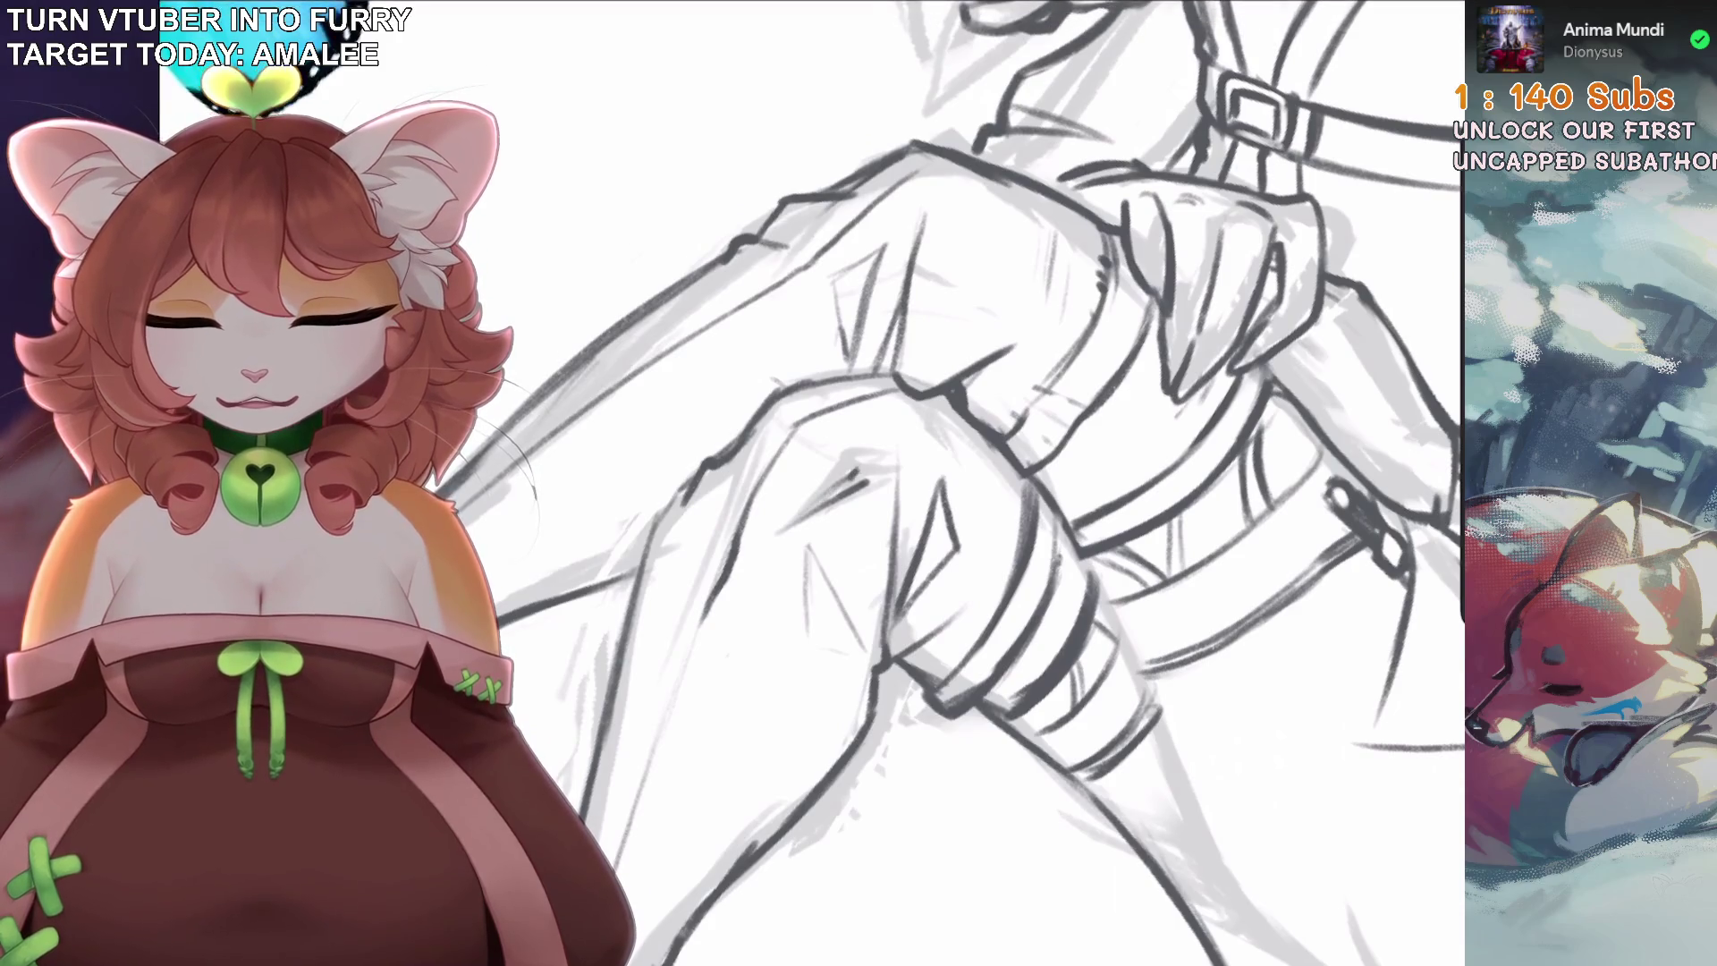
scroll(984, 483, down, 3)
scroll(984, 483, up, 3)
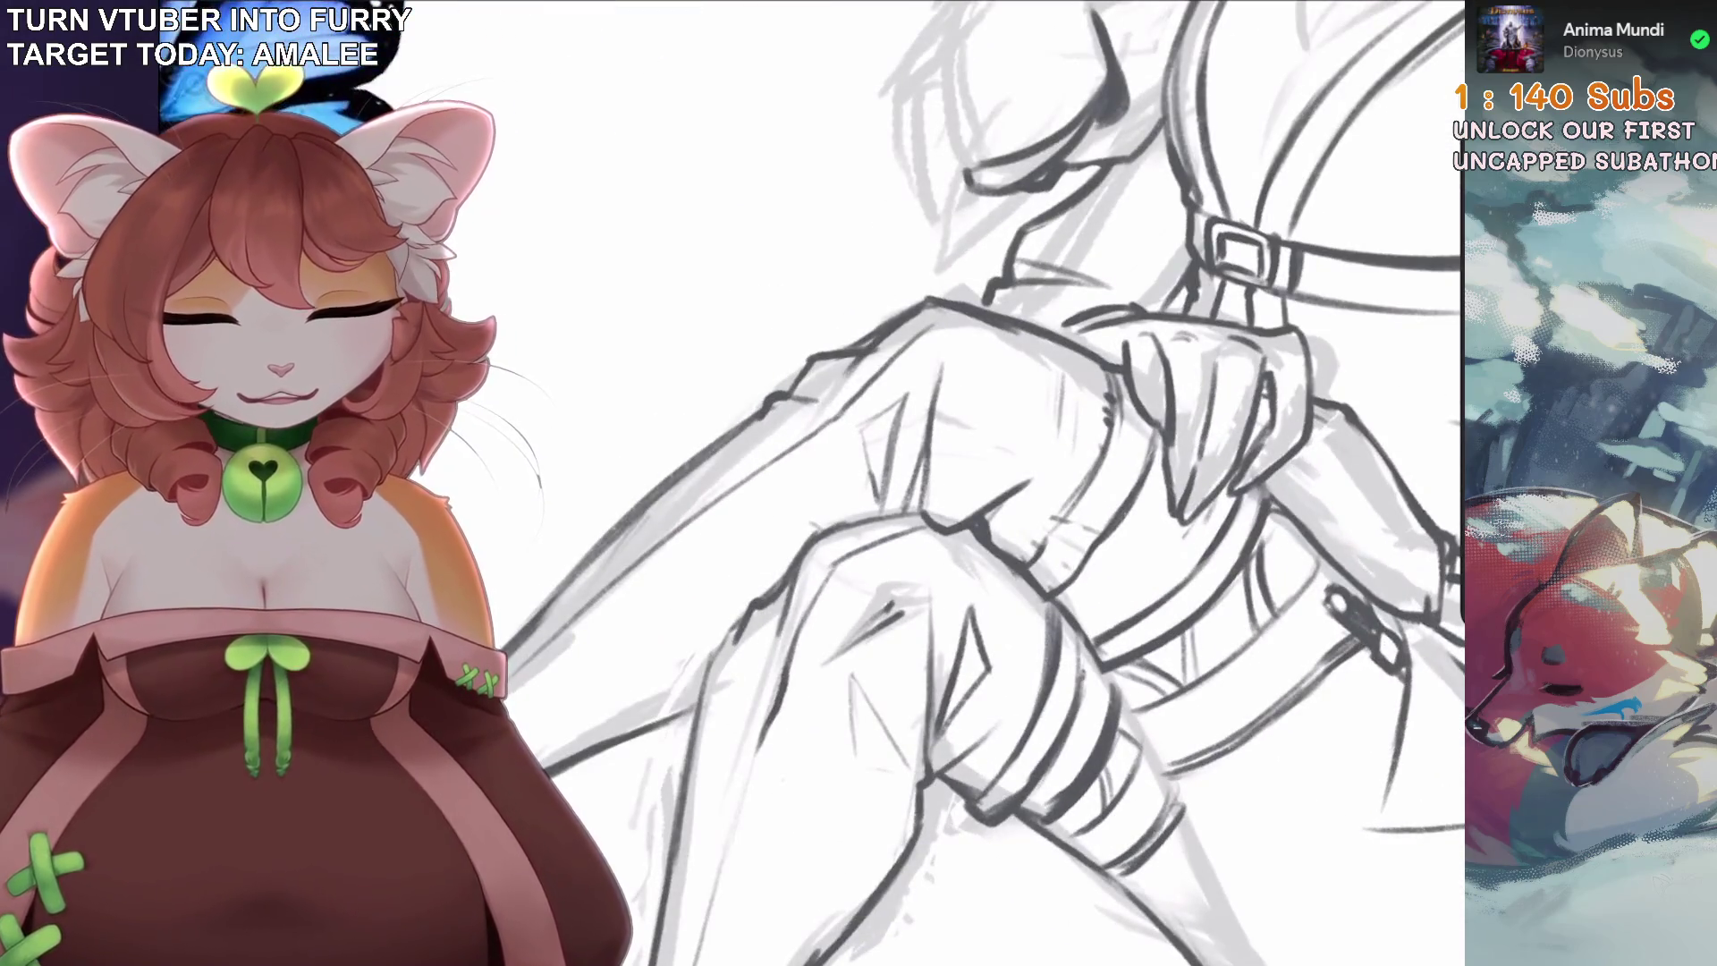
key(ctrl+z)
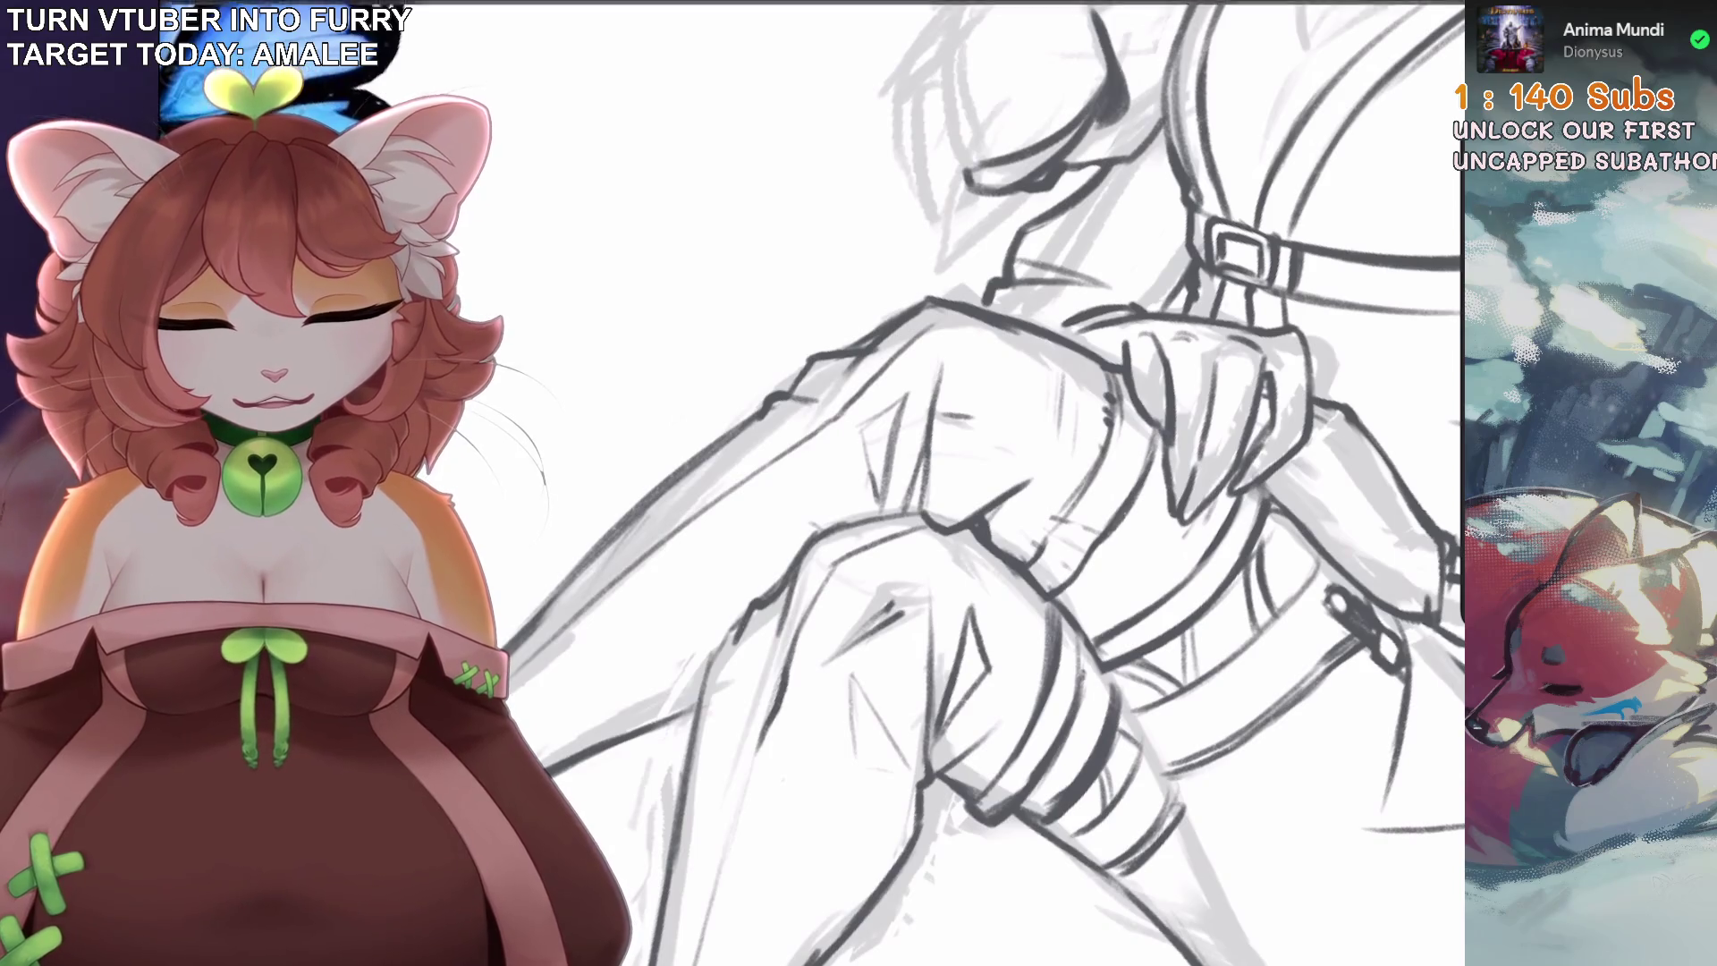
scroll(921, 483, down, 5)
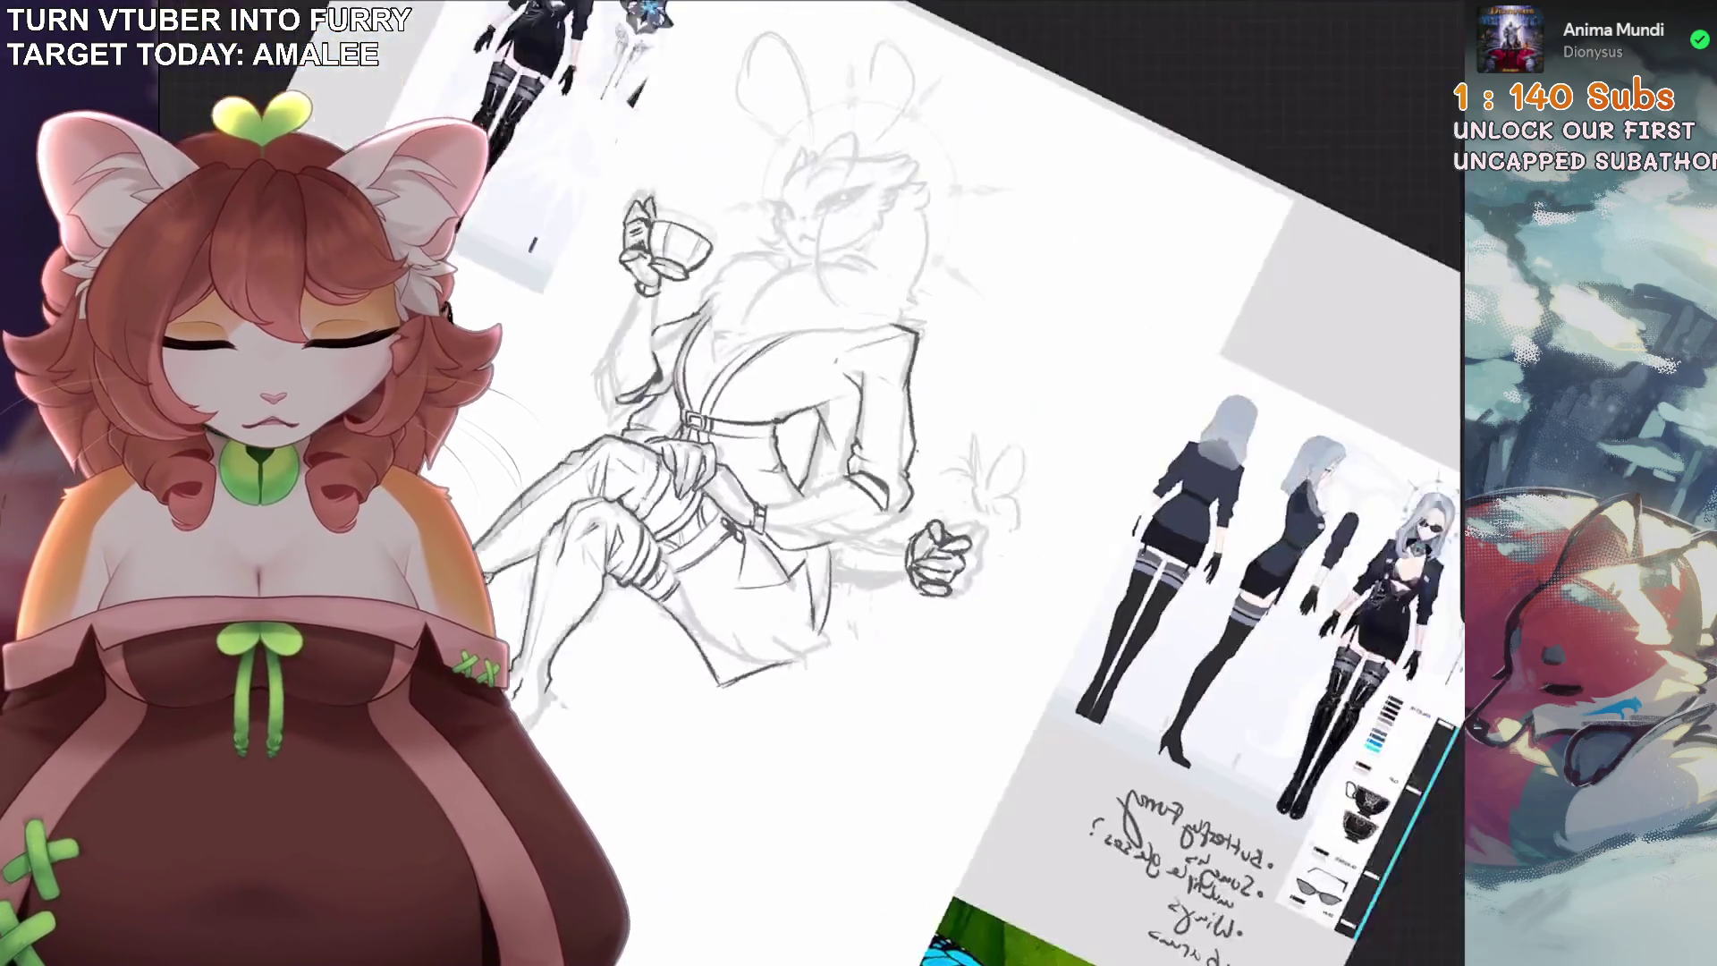
Clear stray strokes and trace the lower and upper leg contours in dark line.
scroll(680, 536, up, 5)
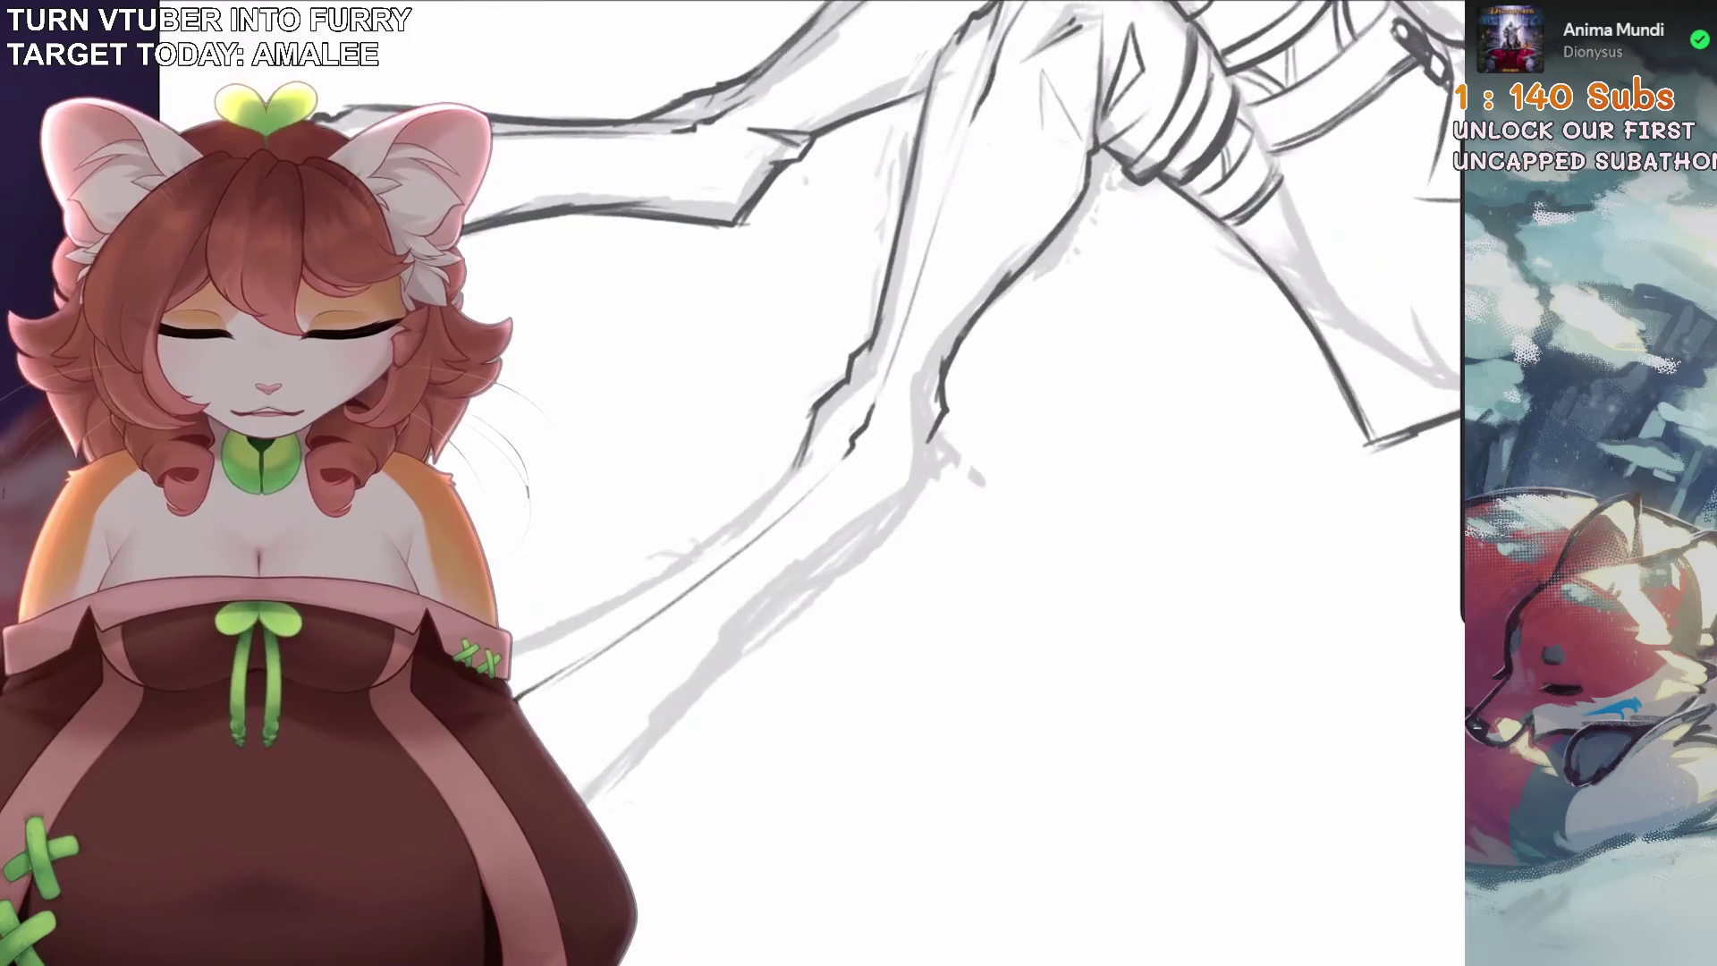
key(ctrl+z)
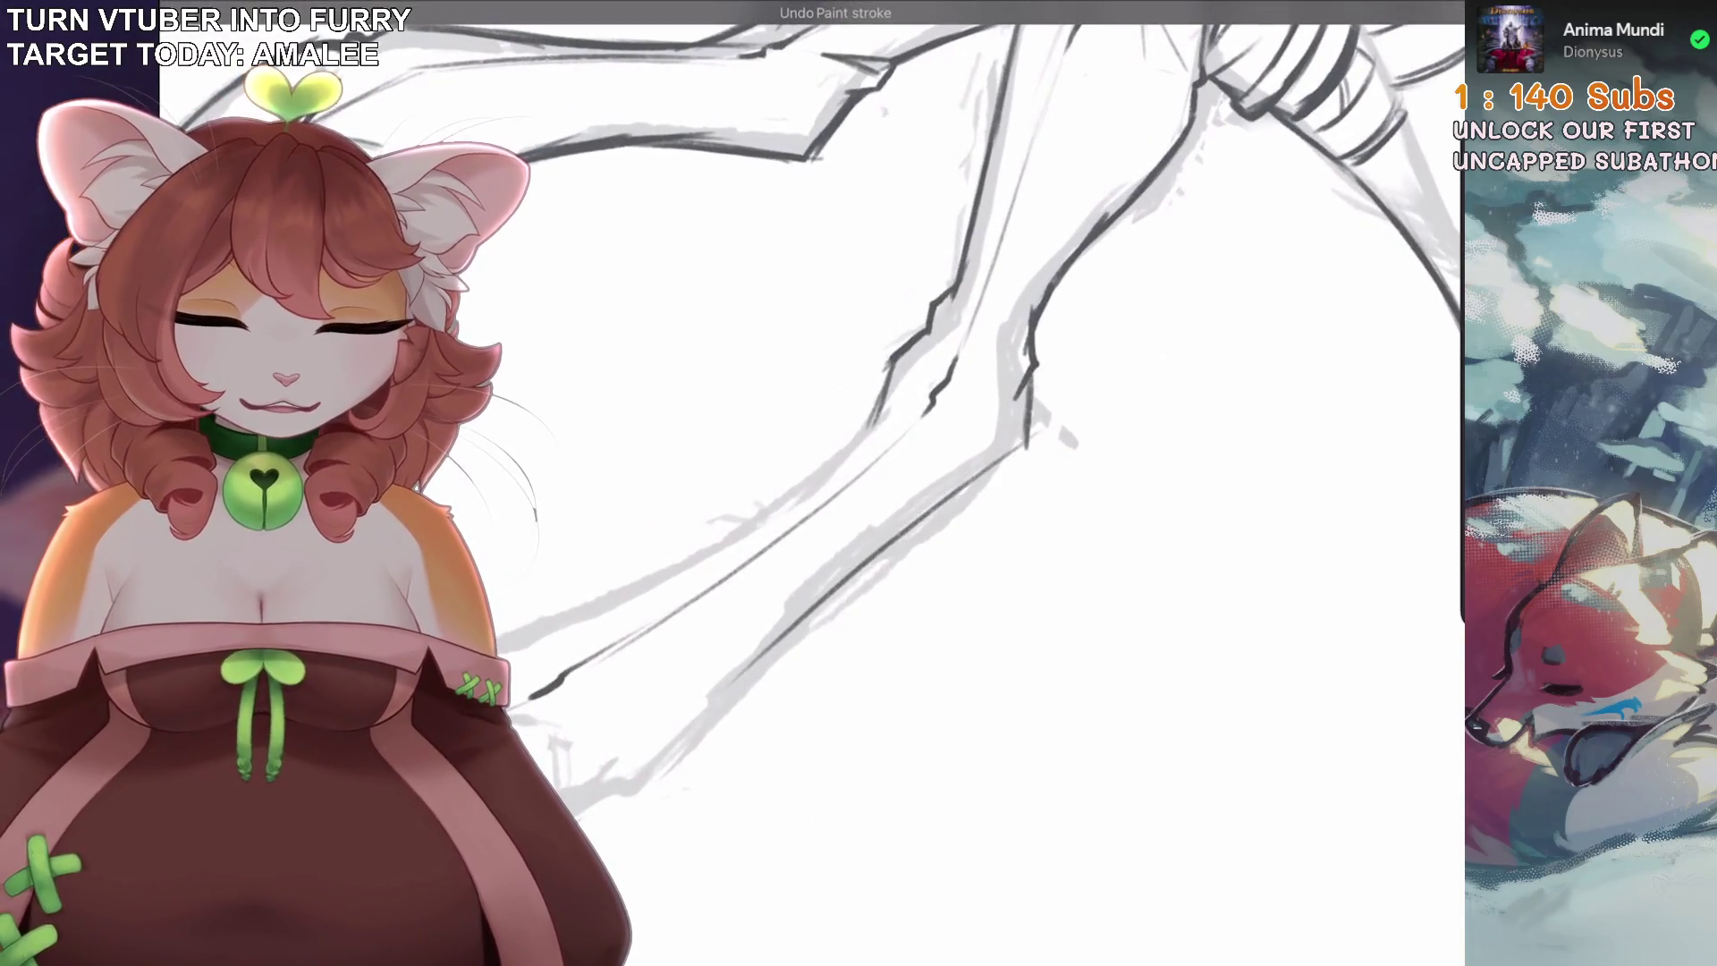
scroll(985, 399, up, 2)
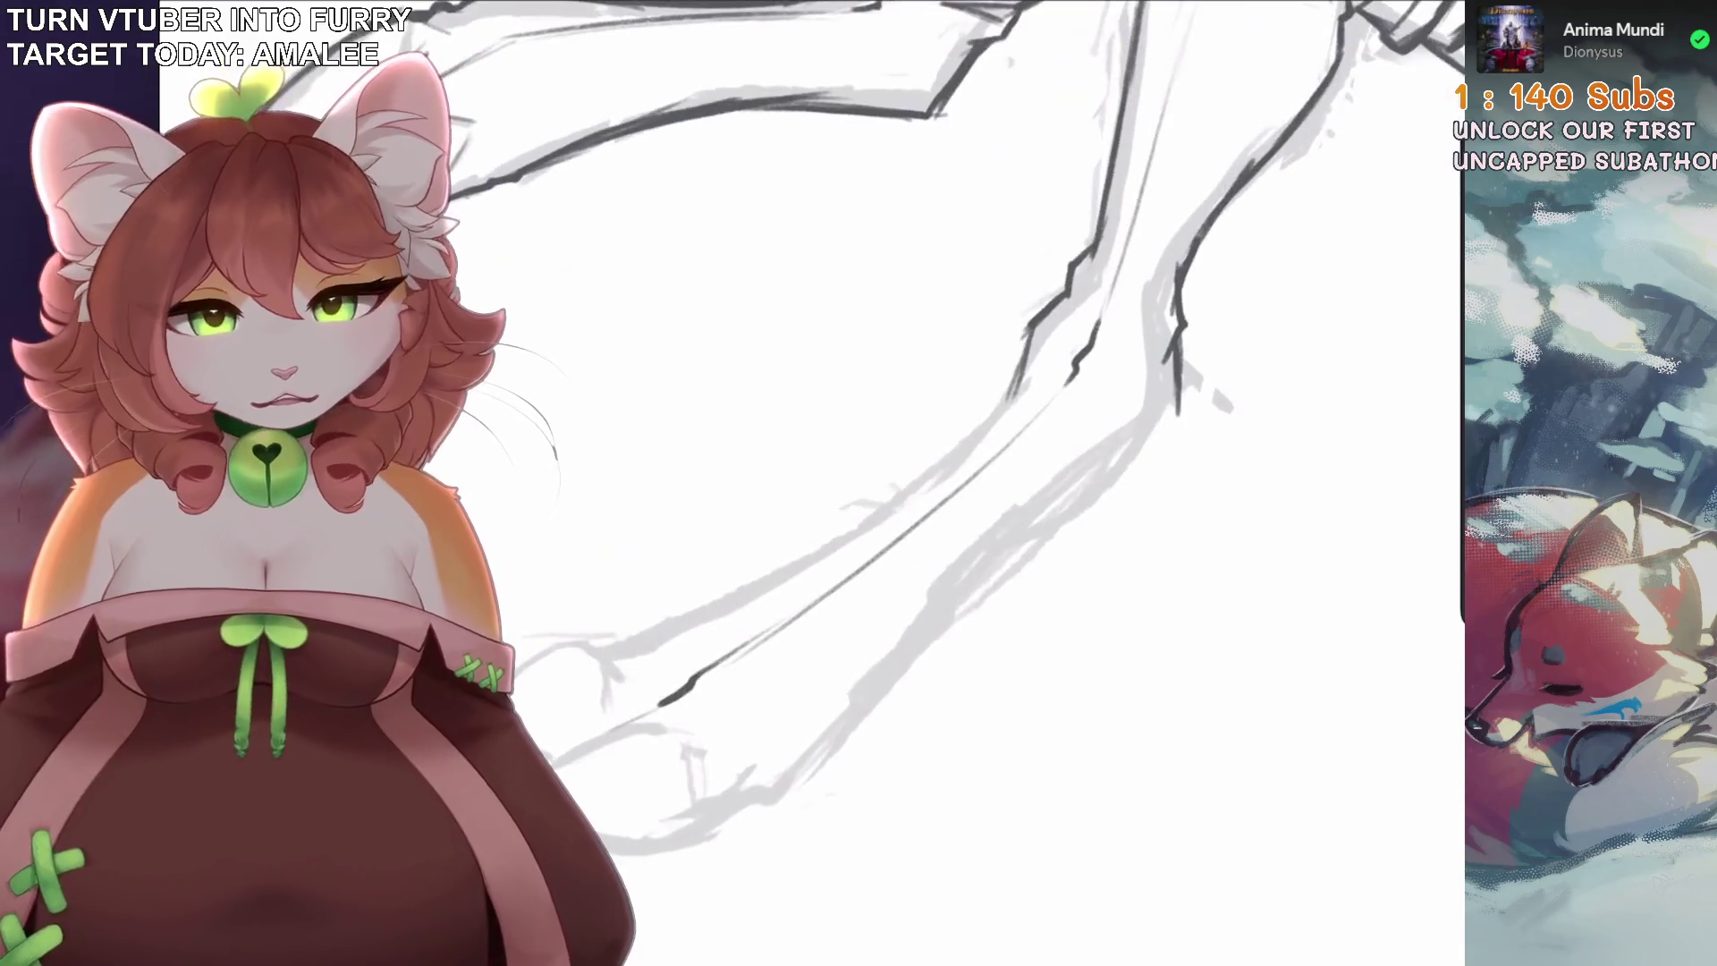
scroll(985, 399, down, 3)
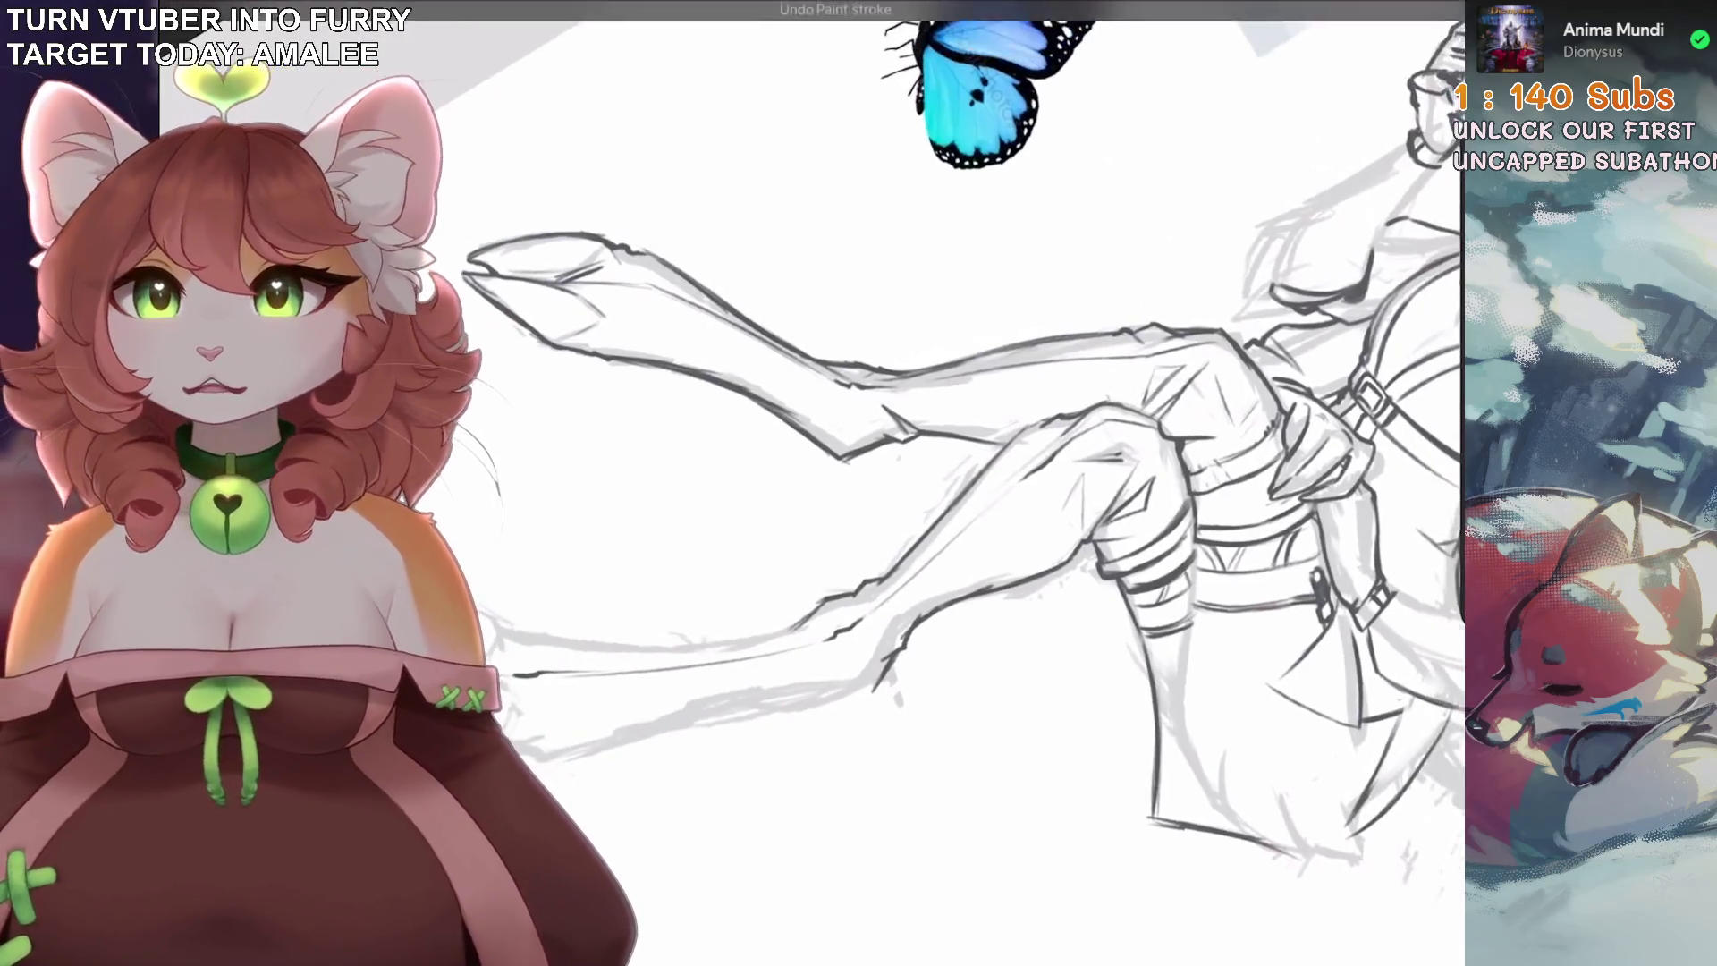
scroll(985, 399, up, 5)
key(ctrl+z)
scroll(984, 501, up, 3)
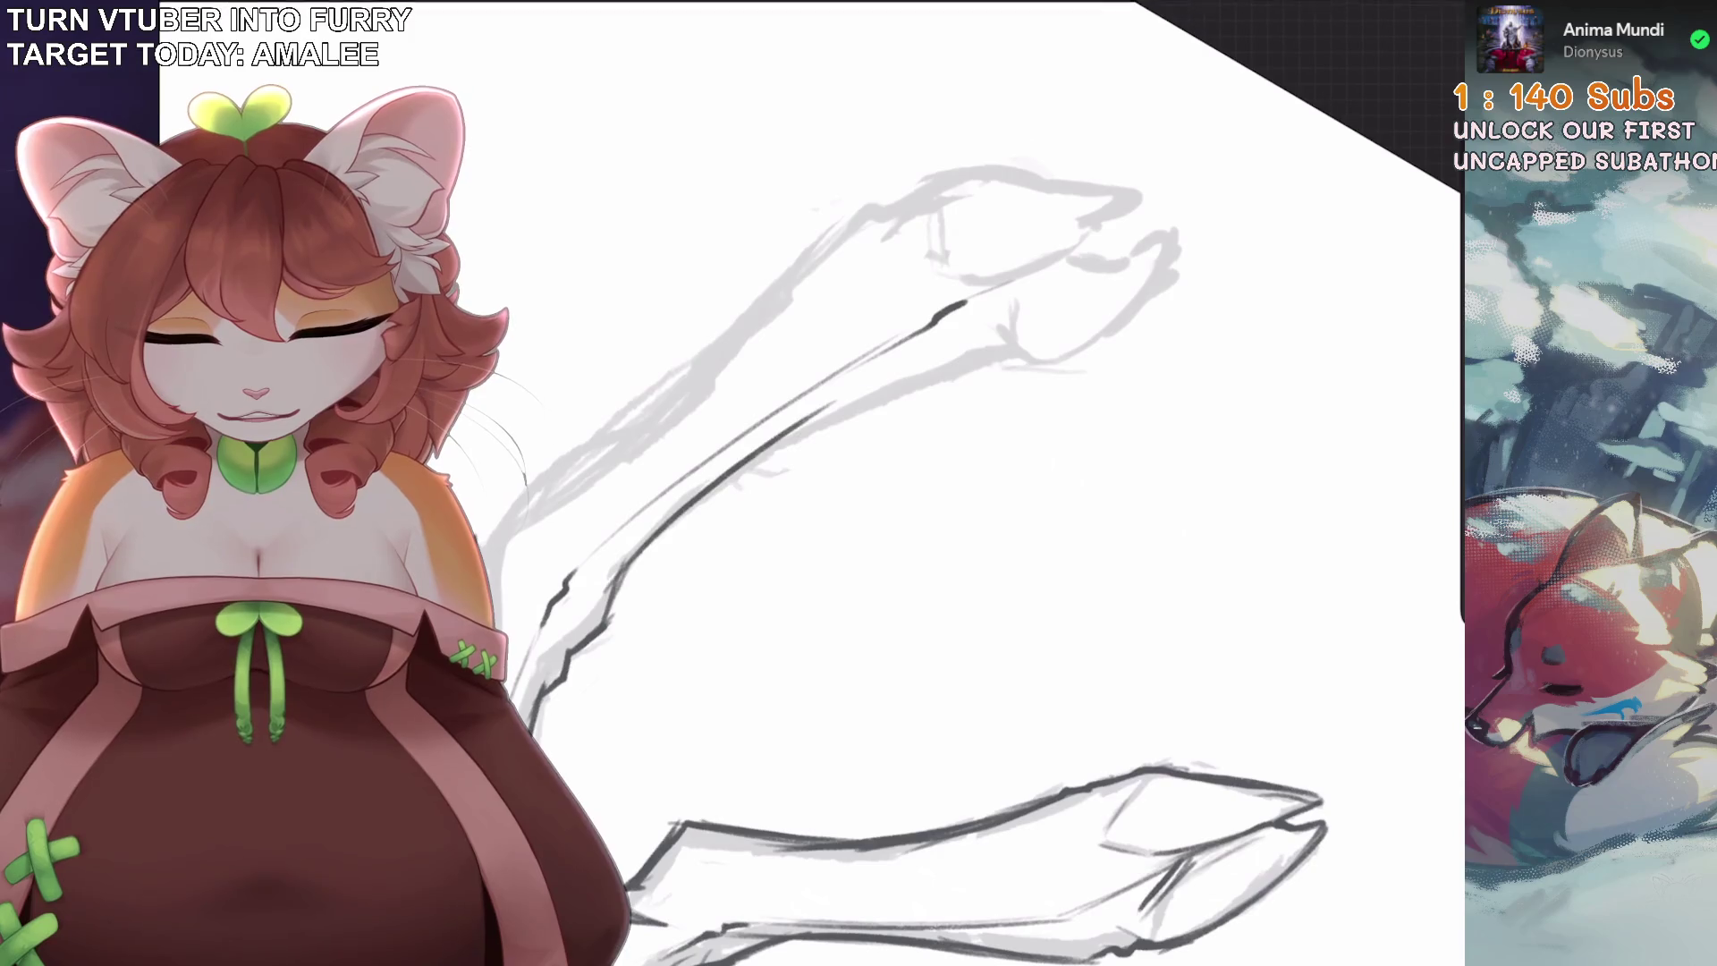
drag(657, 547, 980, 356)
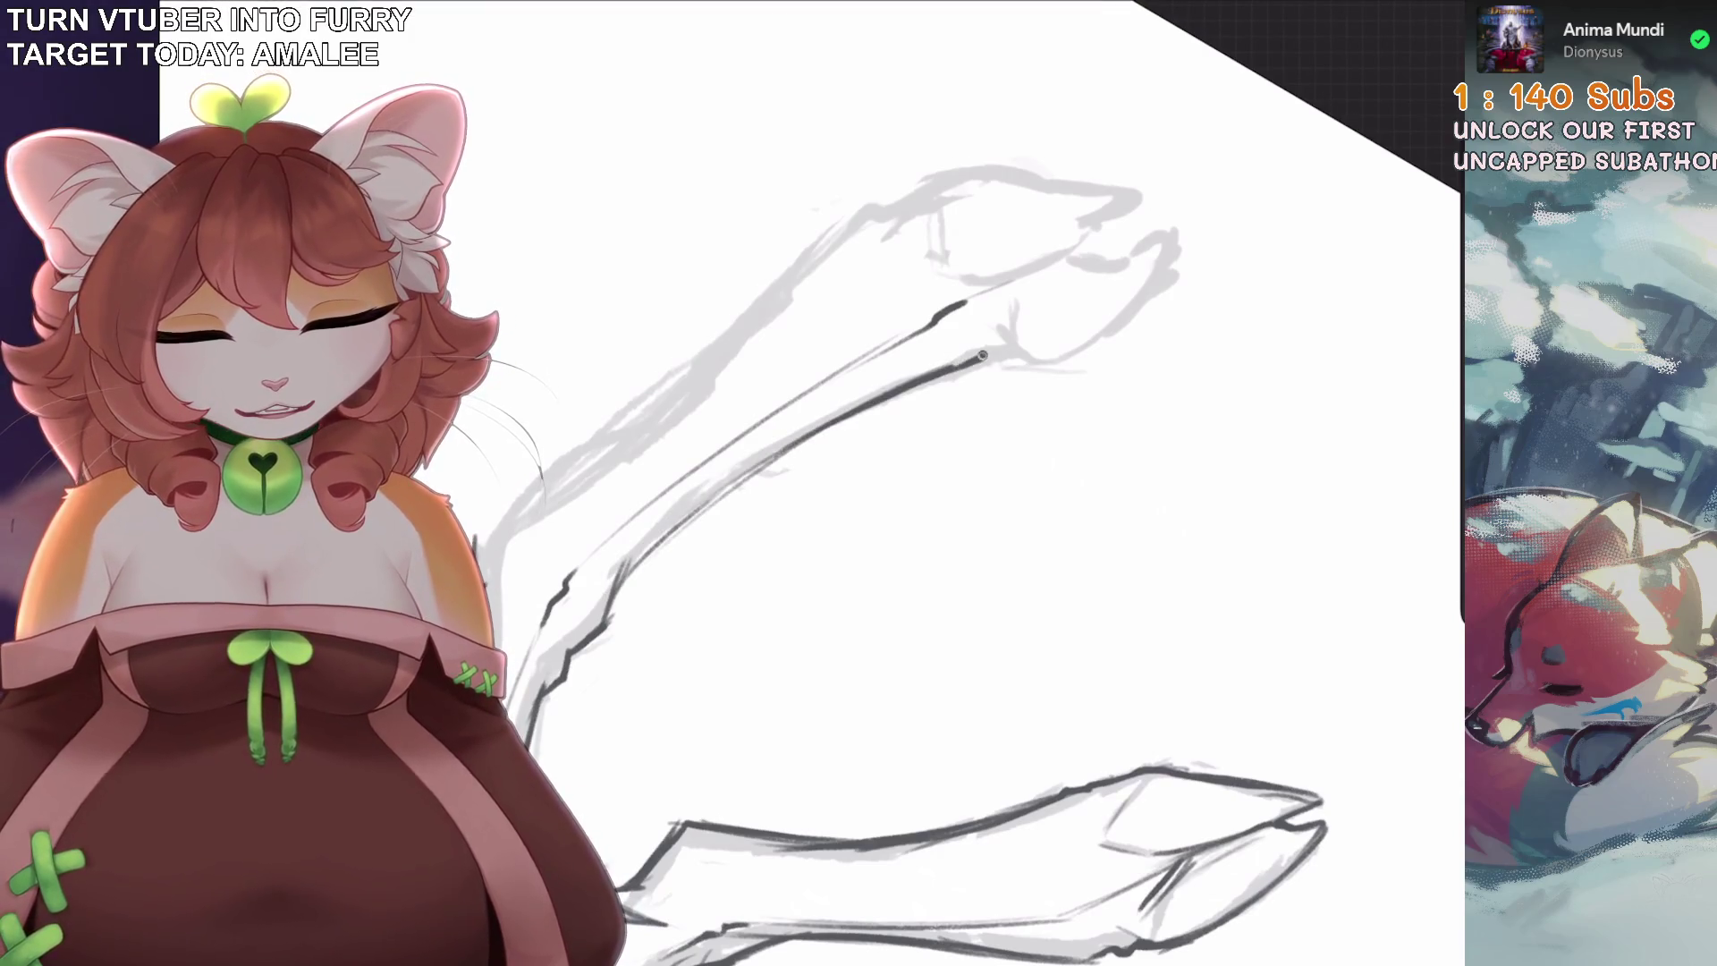
drag(894, 447, 997, 541)
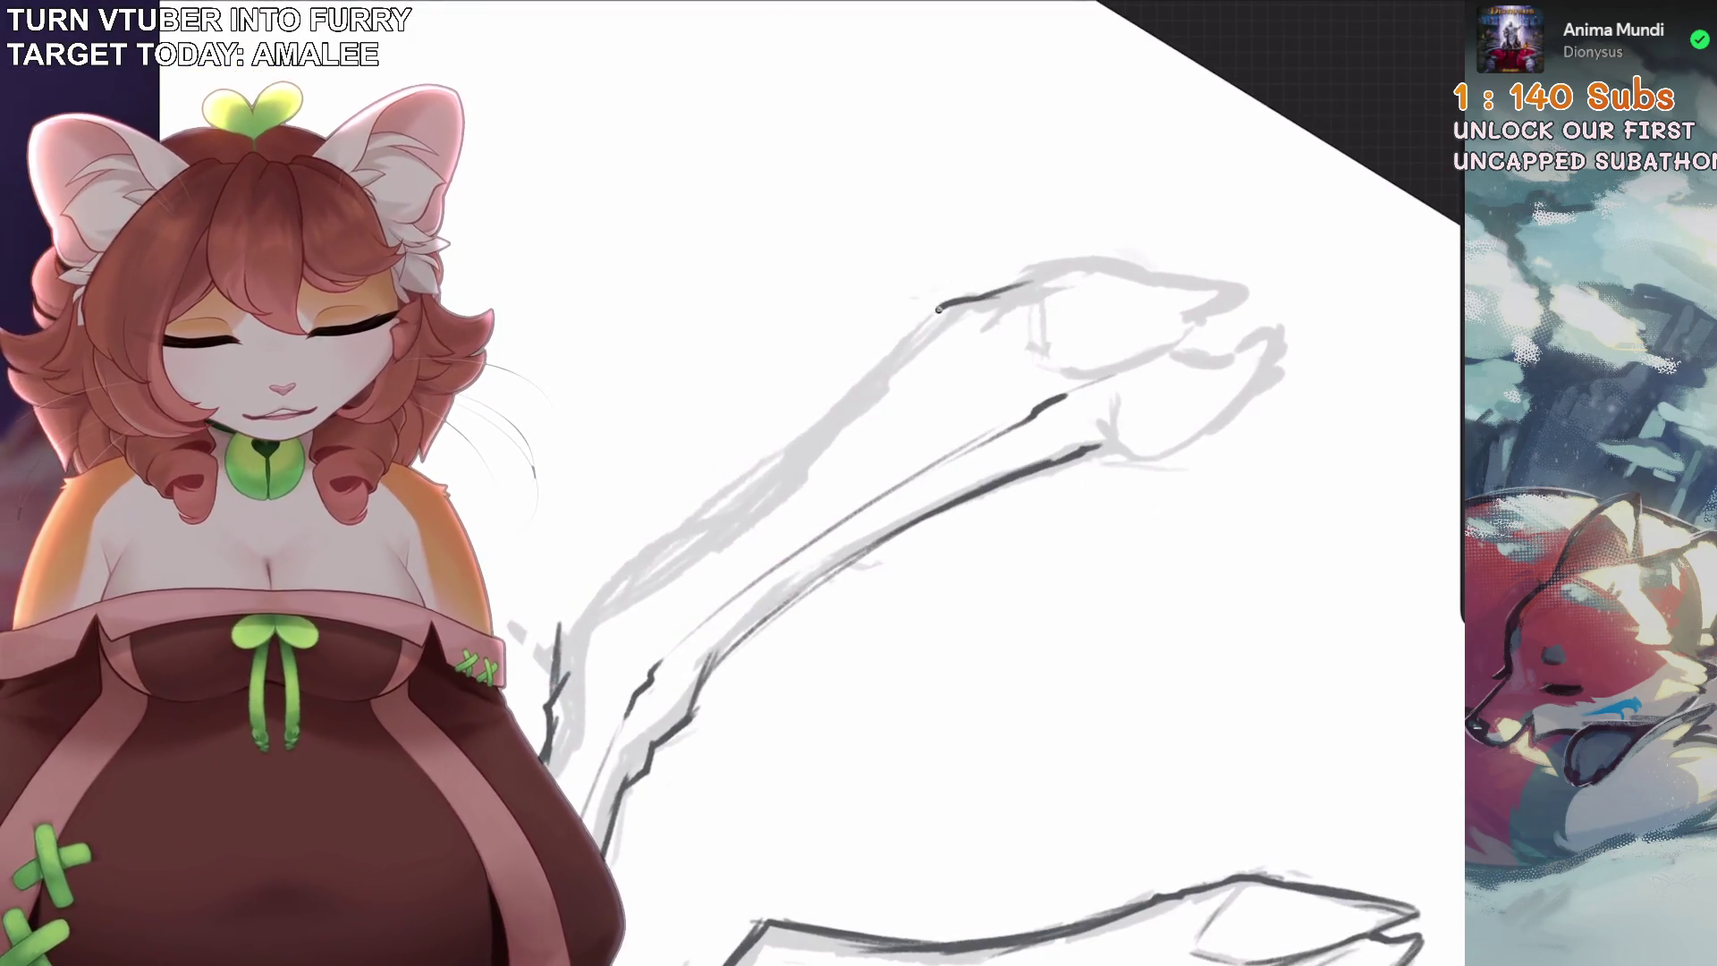
key(ctrl+z)
drag(939, 313, 558, 630)
Ink a line along the leg contour, removing a stray stroke, and reframe the leg.
mouse_move(983, 483)
mouse_down()
mouse_move(849, 581)
mouse_move(939, 447)
mouse_move(984, 483)
mouse_up()
drag(971, 255, 880, 416)
key(ctrl+z)
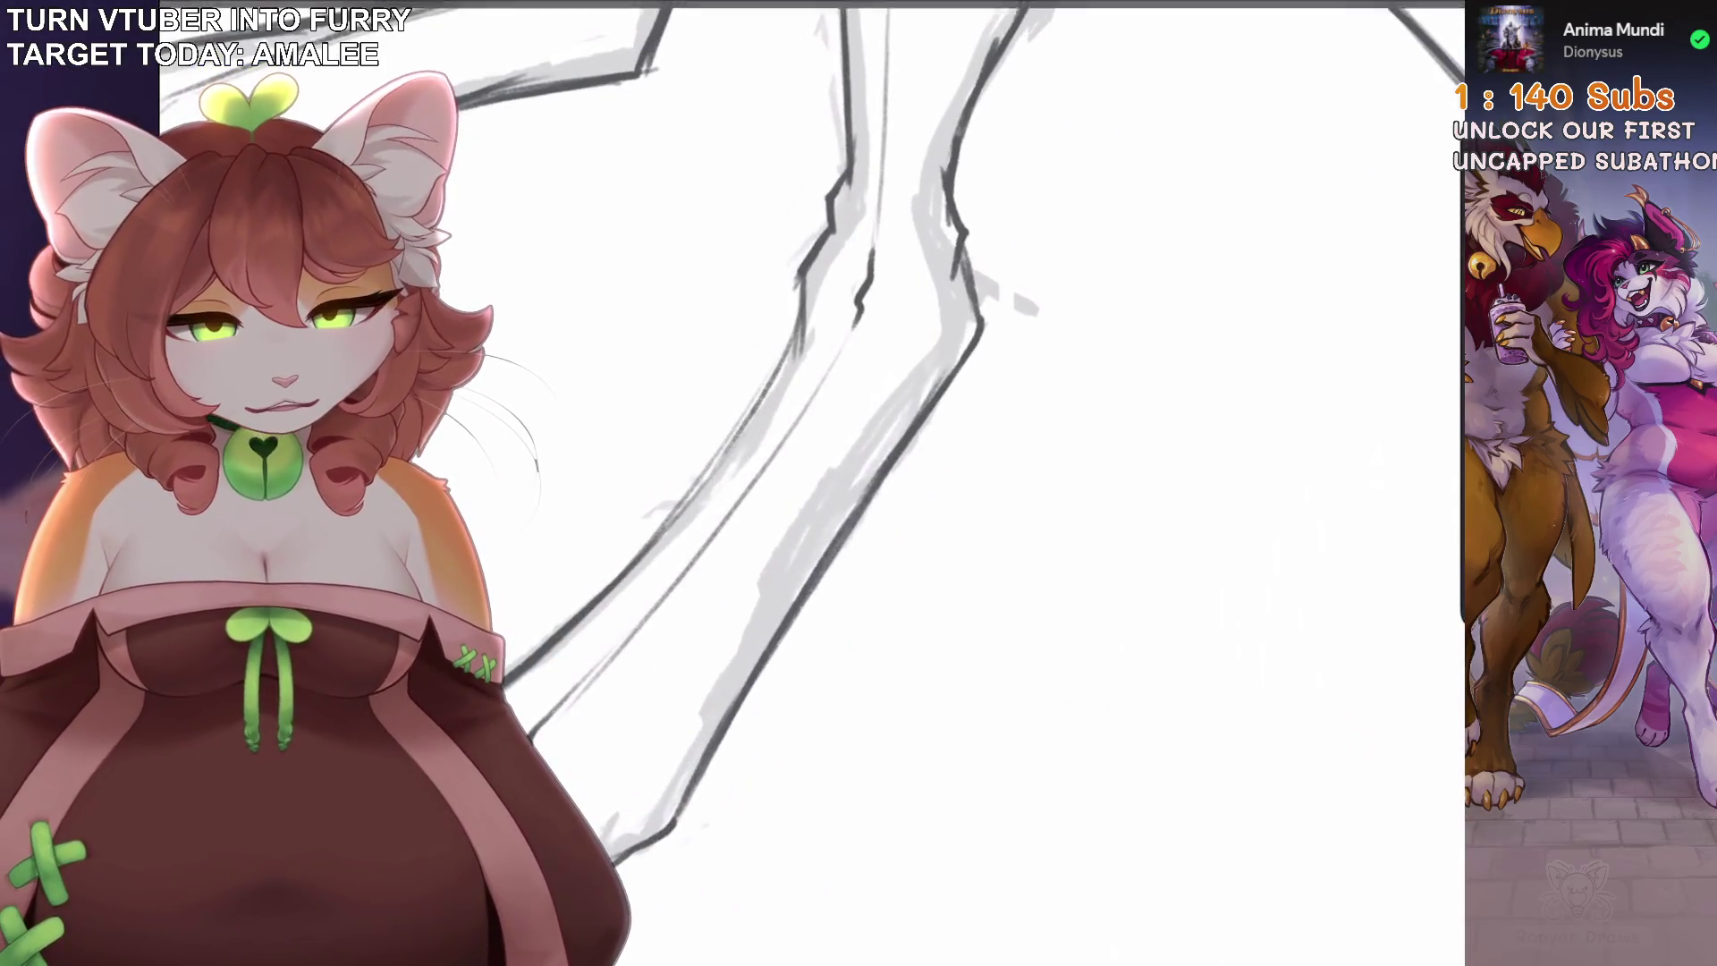
drag(991, 214, 957, 322)
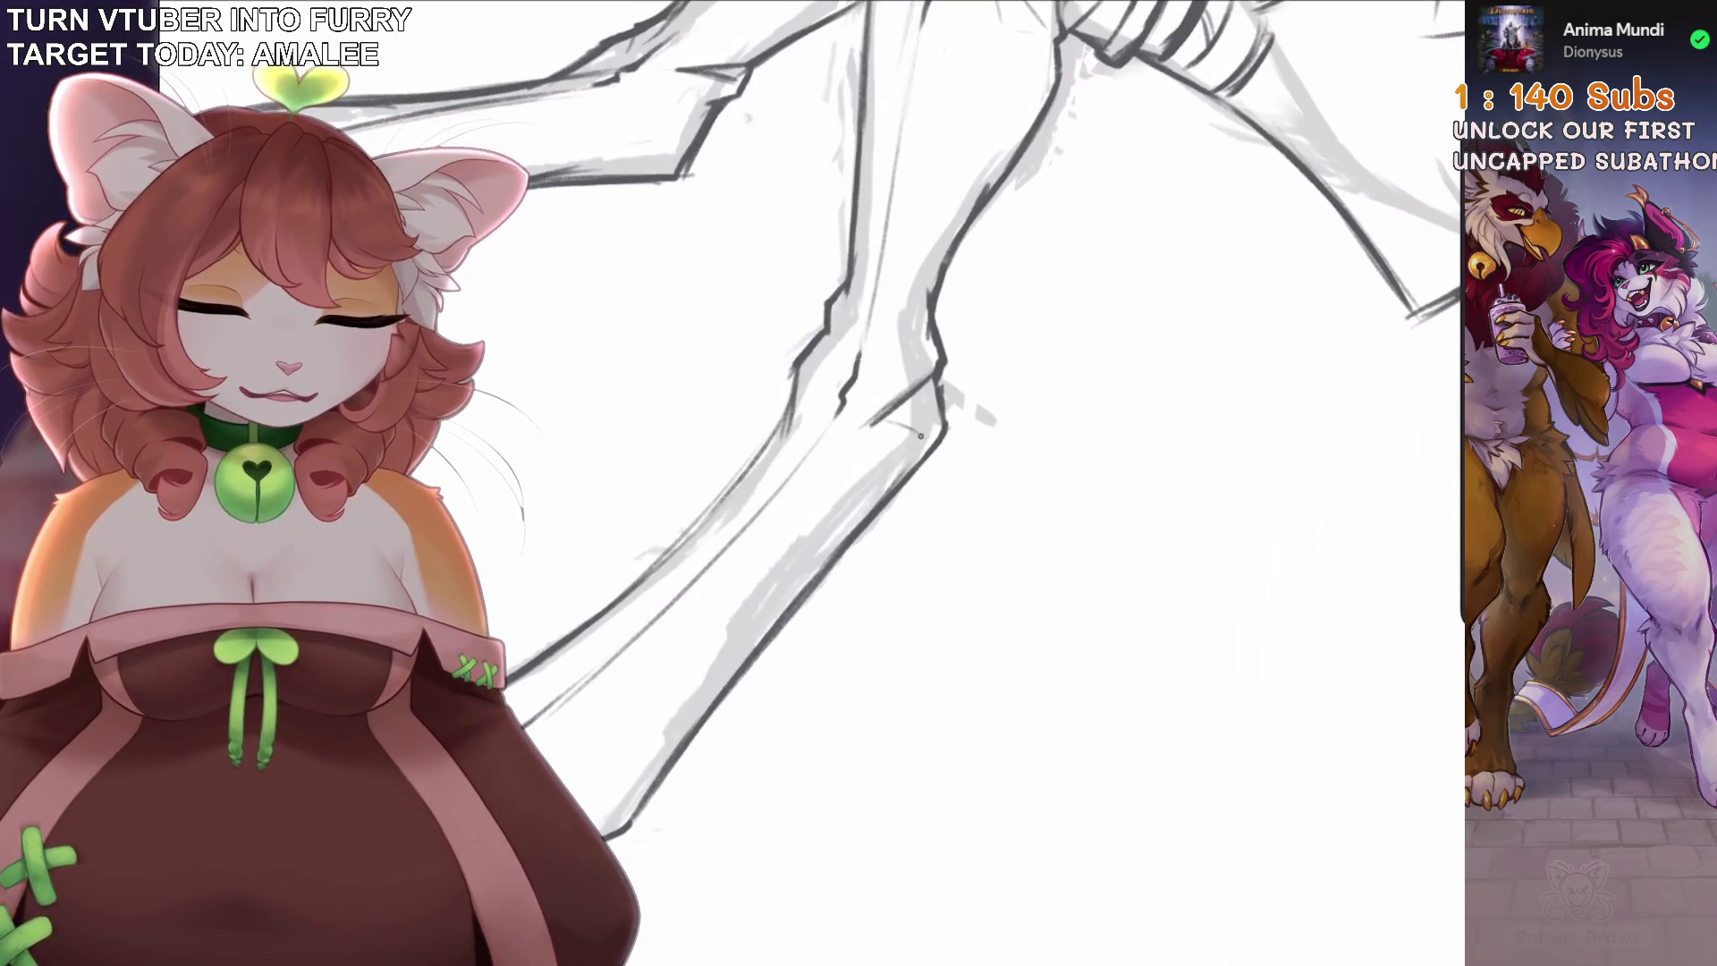
mouse_move(984, 483)
mouse_down()
mouse_move(895, 536)
mouse_move(983, 403)
mouse_up()
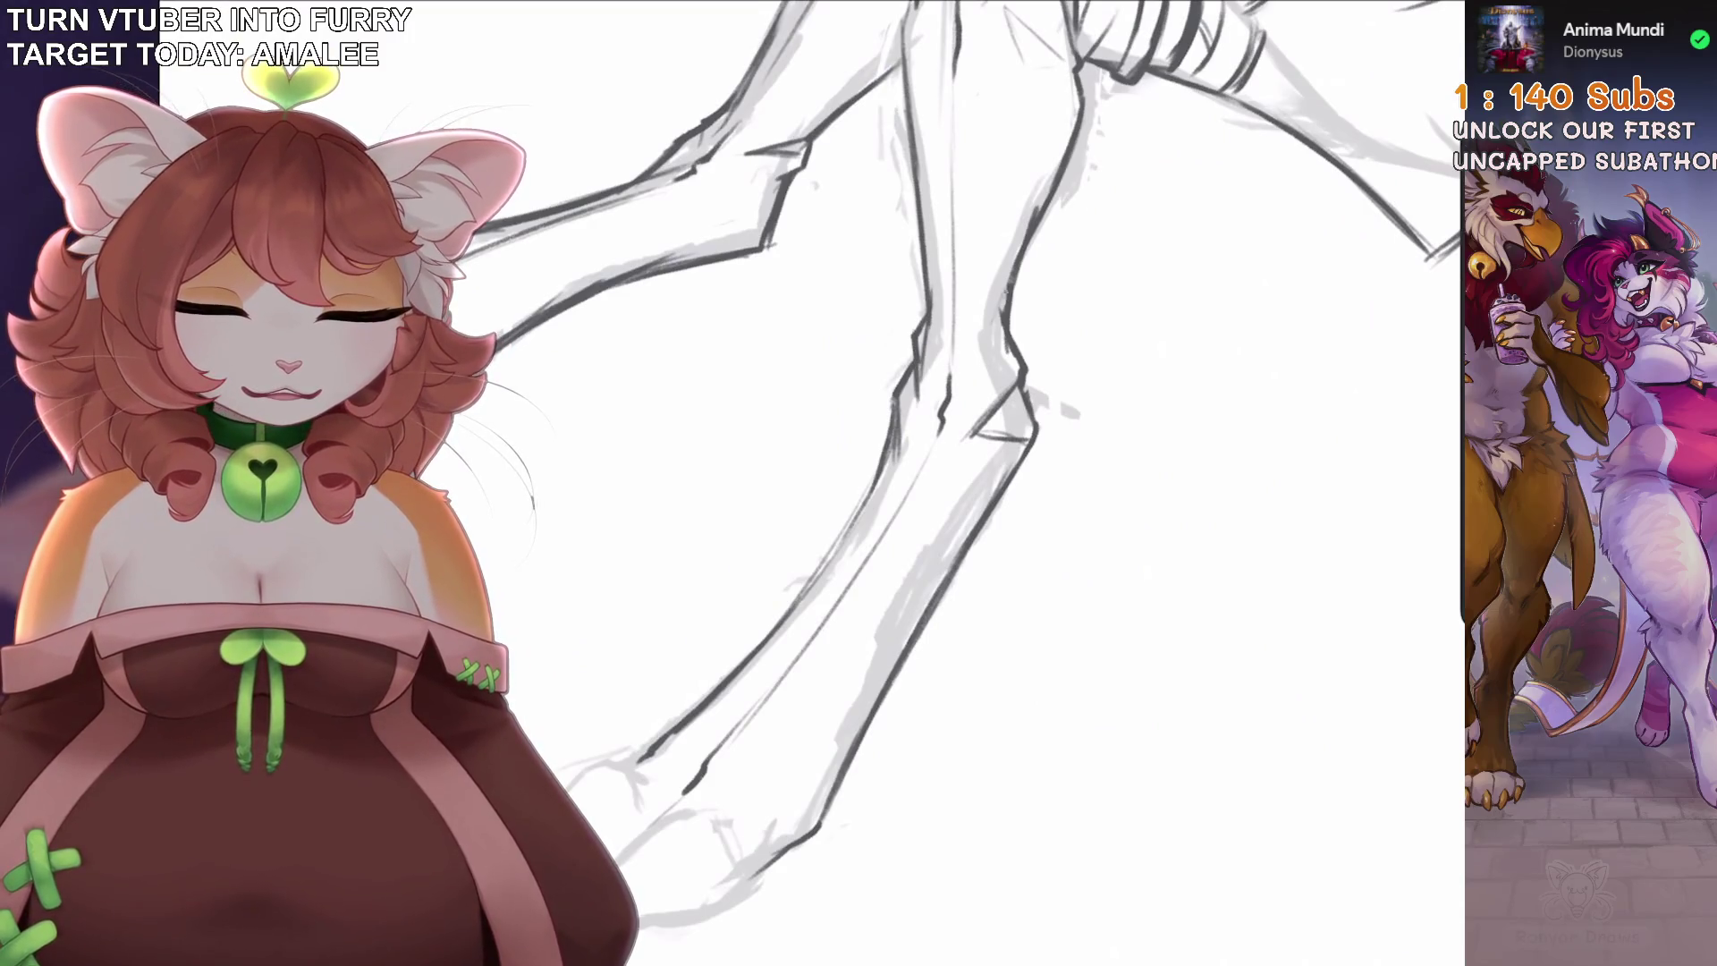
drag(984, 447, 858, 500)
scroll(760, 536, up, 5)
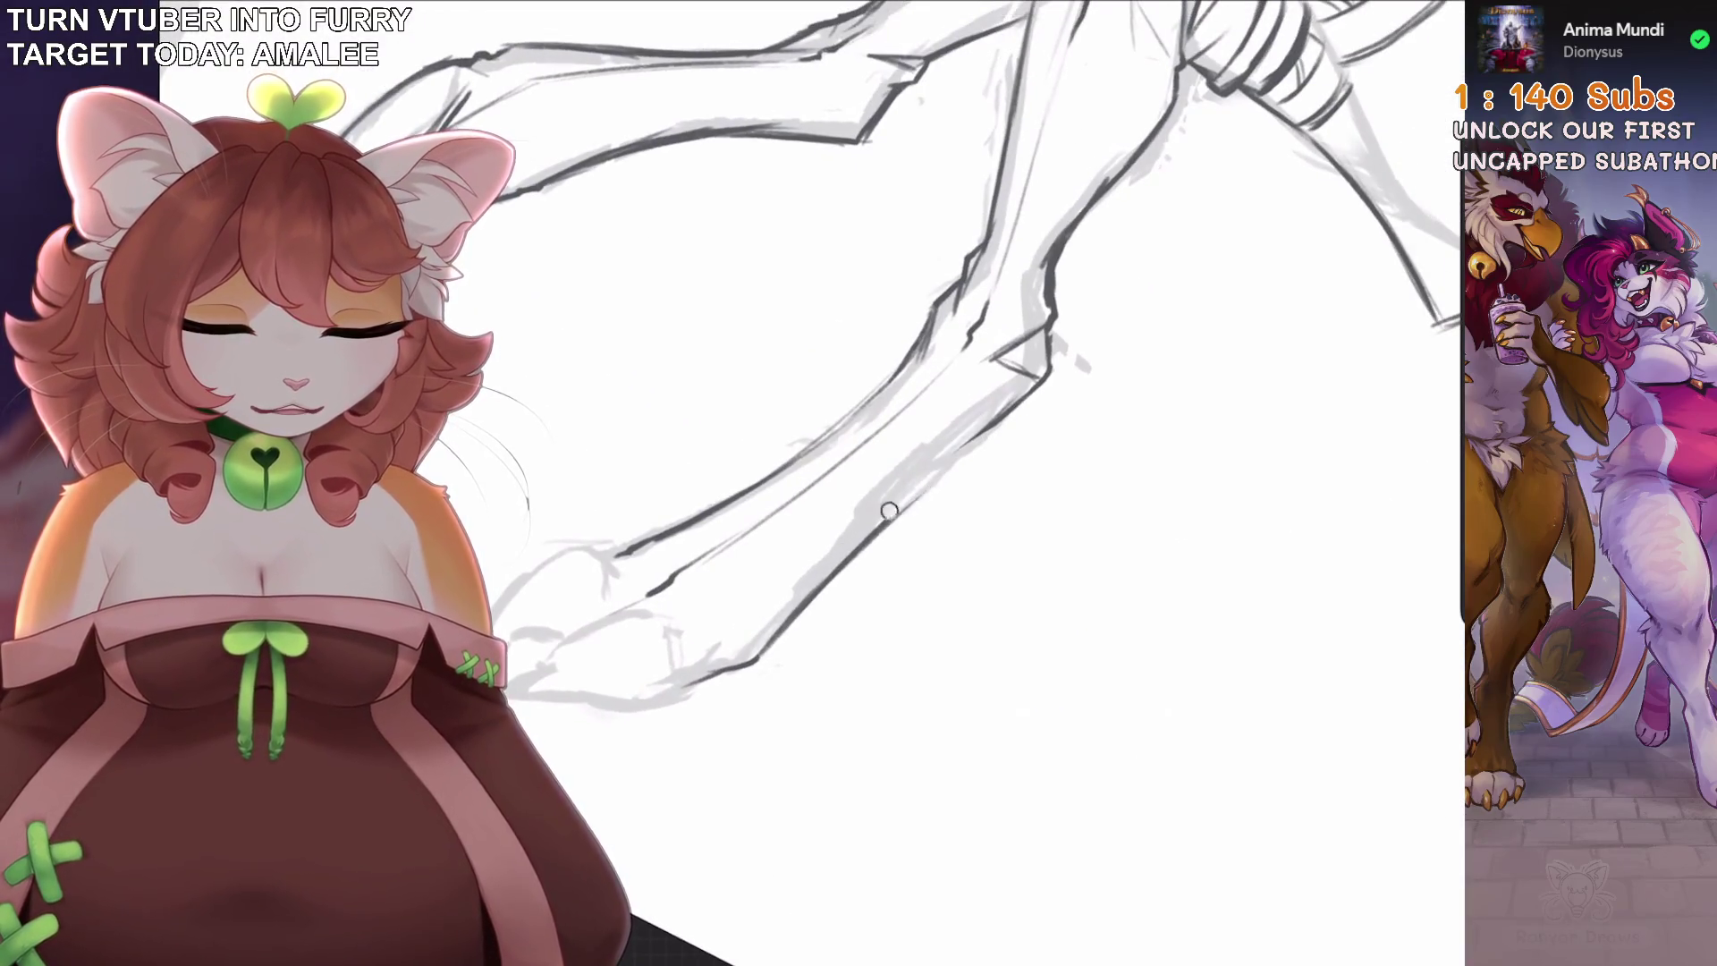
drag(885, 501, 895, 514)
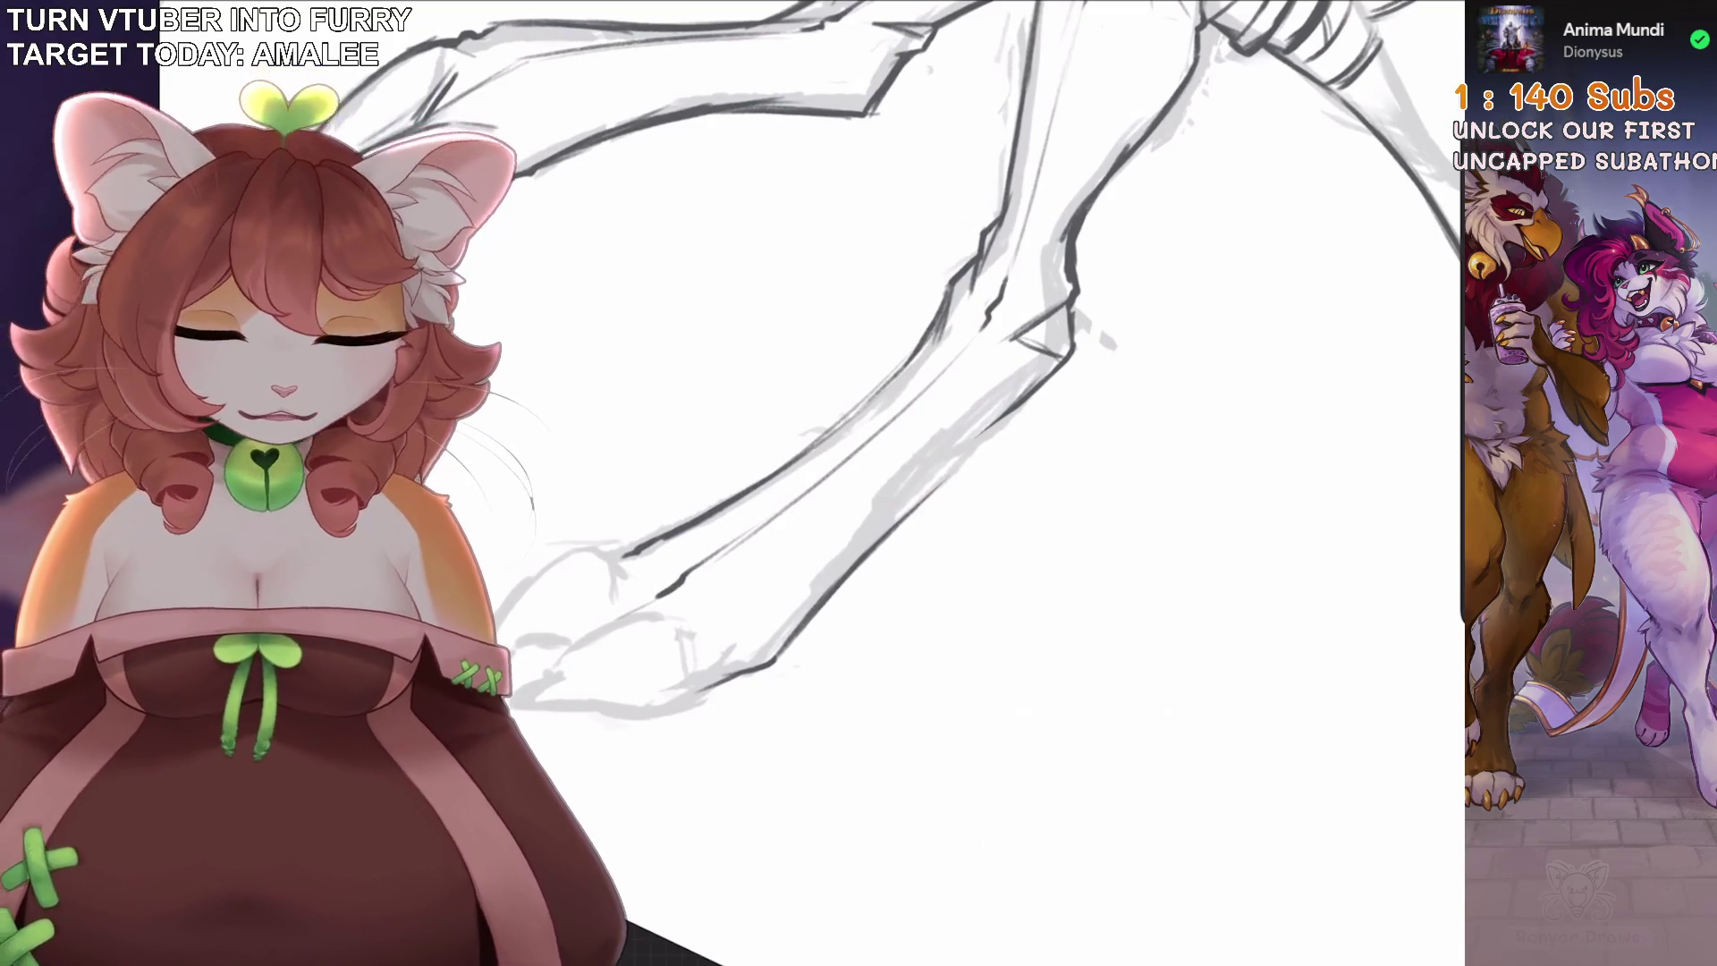
Outline the foot's underside, toe tip and left edge, plus short strokes near the toes.
drag(894, 448, 837, 594)
drag(952, 496, 838, 593)
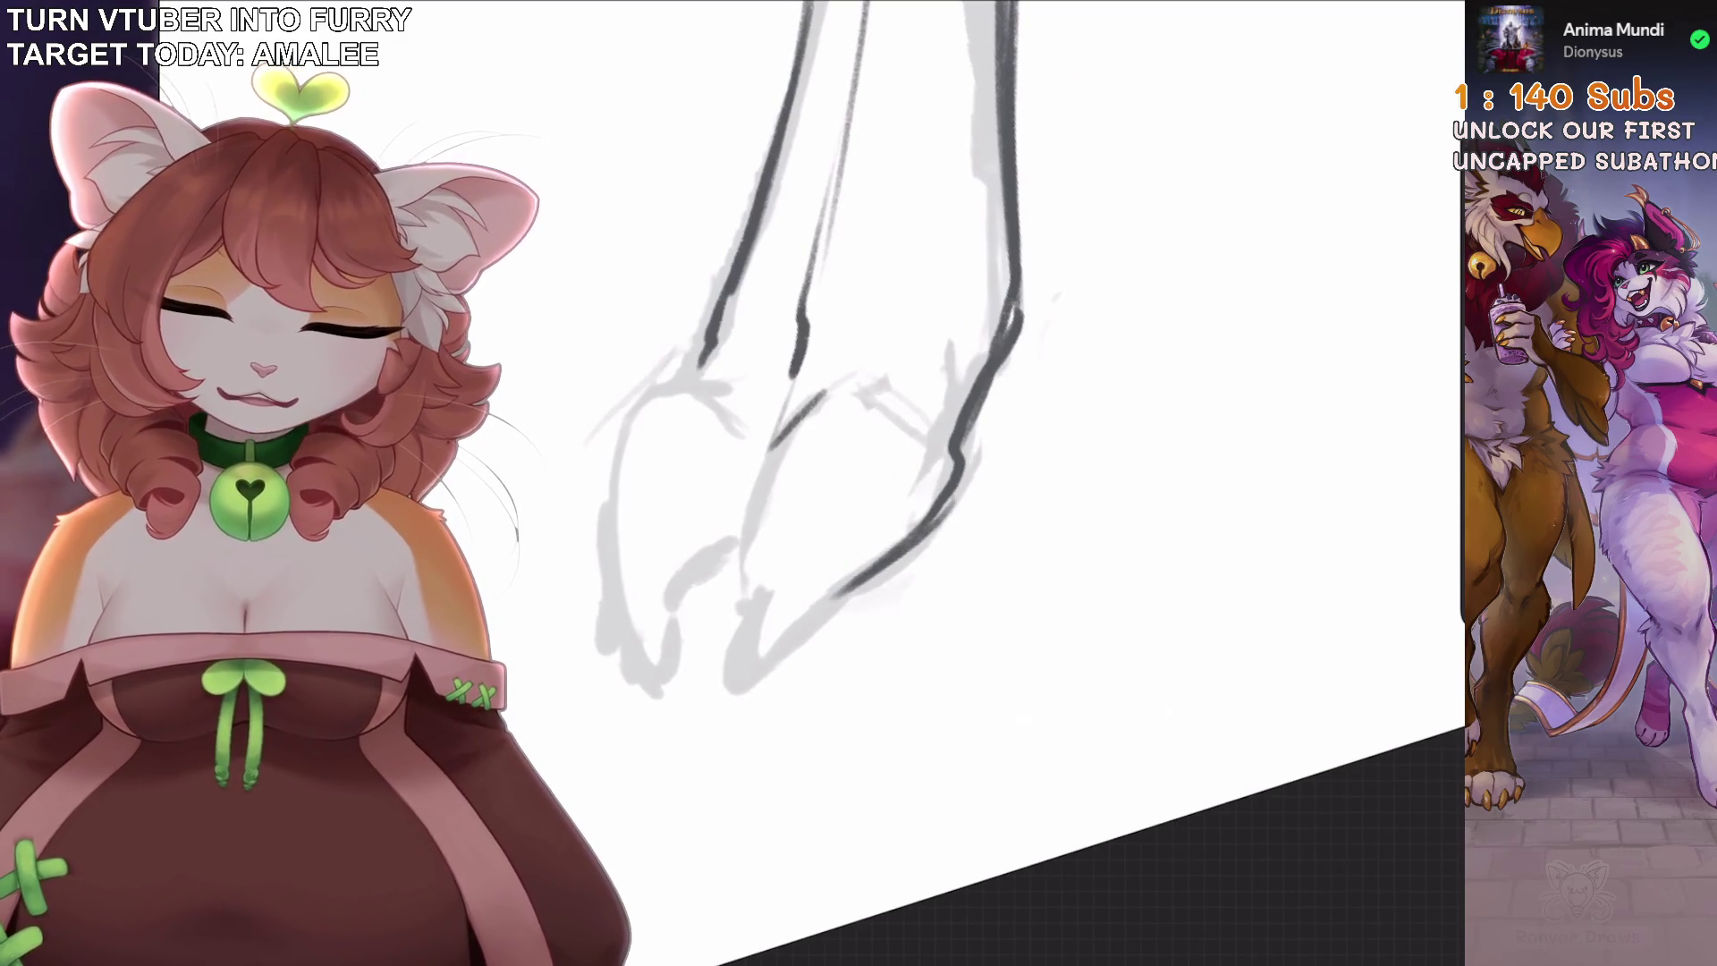
mouse_move(754, 606)
mouse_down()
mouse_move(805, 637)
mouse_move(874, 566)
mouse_up()
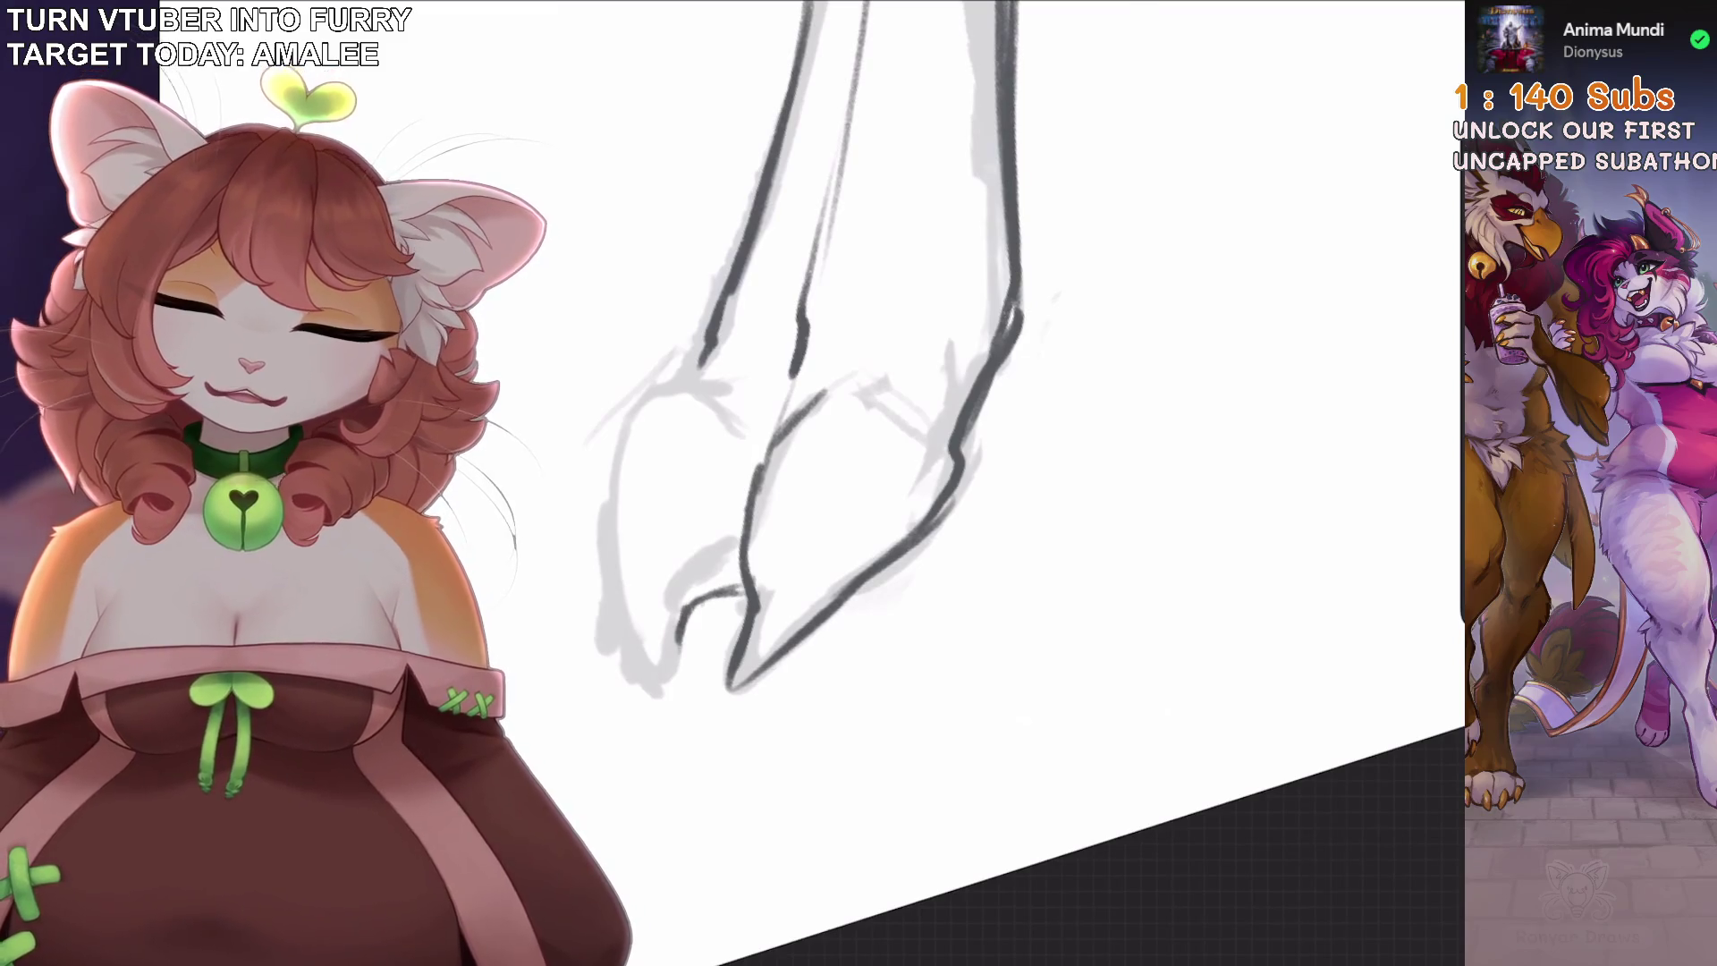
drag(894, 447, 912, 420)
mouse_move(694, 507)
mouse_down()
mouse_move(606, 644)
mouse_move(617, 714)
mouse_up()
drag(894, 448, 930, 411)
drag(695, 598, 696, 653)
drag(895, 447, 930, 412)
mouse_move(846, 528)
mouse_down()
mouse_move(930, 501)
mouse_move(877, 465)
mouse_up()
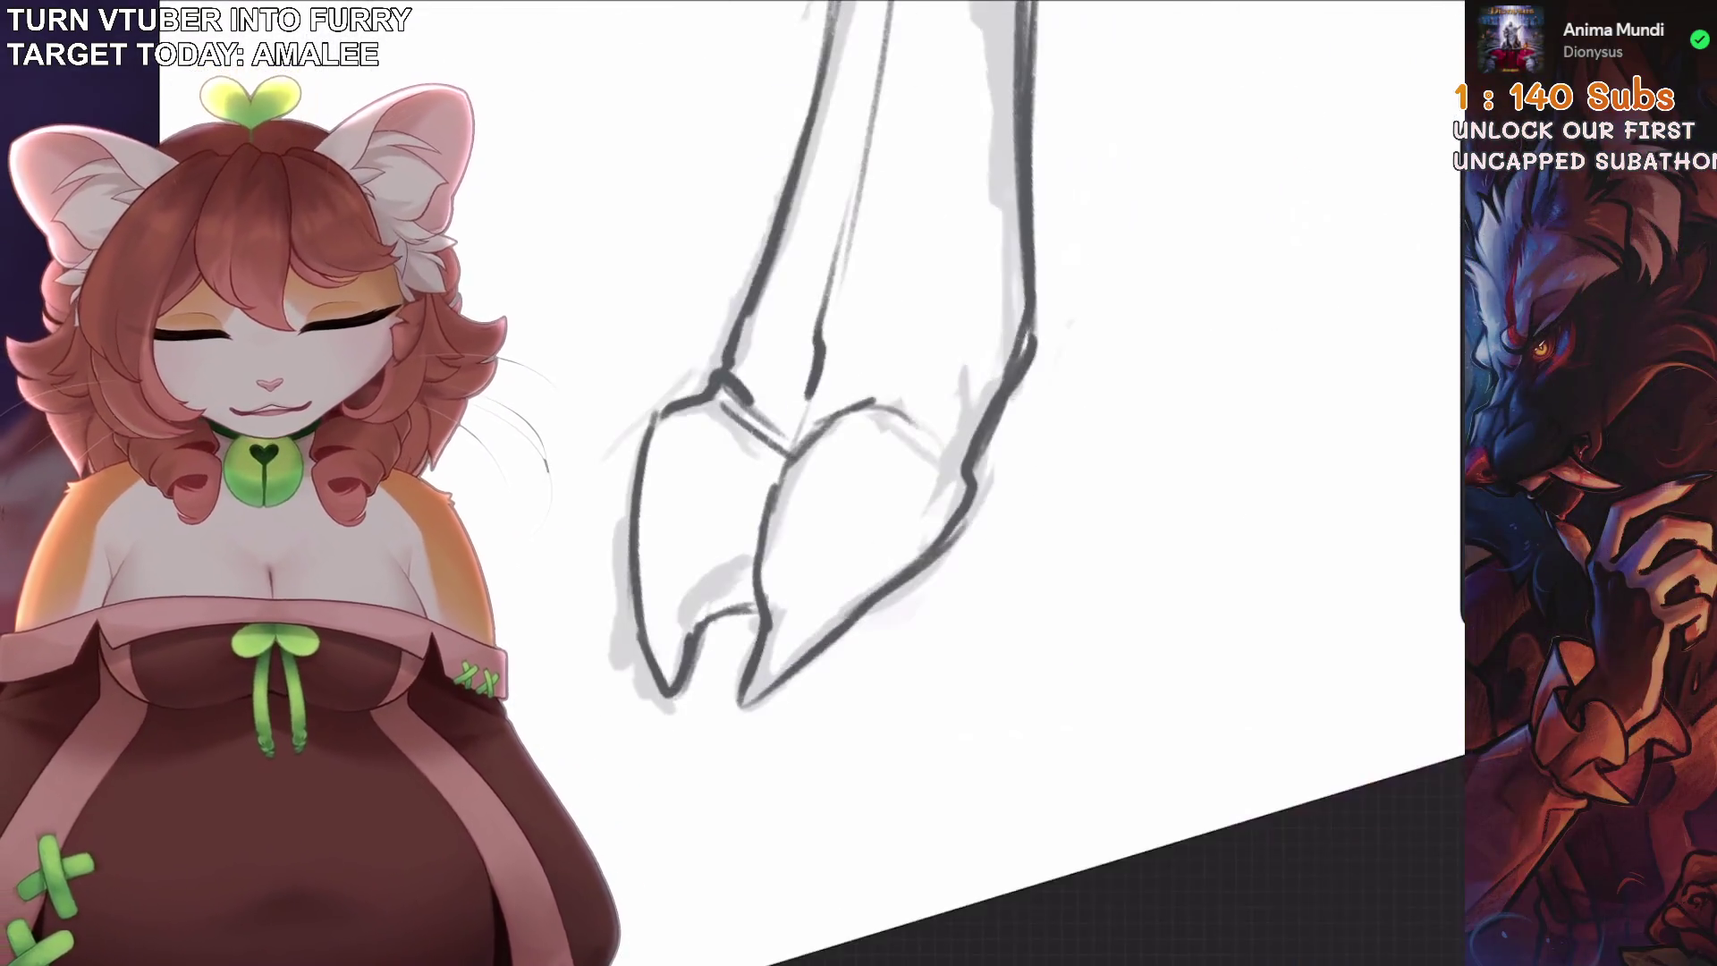
drag(695, 651, 751, 646)
key(ctrl+z)
Ink the foot's left edge and a diagonal line with short strokes in the foot centre.
mouse_move(895, 447)
mouse_down()
mouse_move(930, 411)
mouse_move(840, 465)
mouse_move(930, 411)
mouse_move(859, 465)
mouse_up()
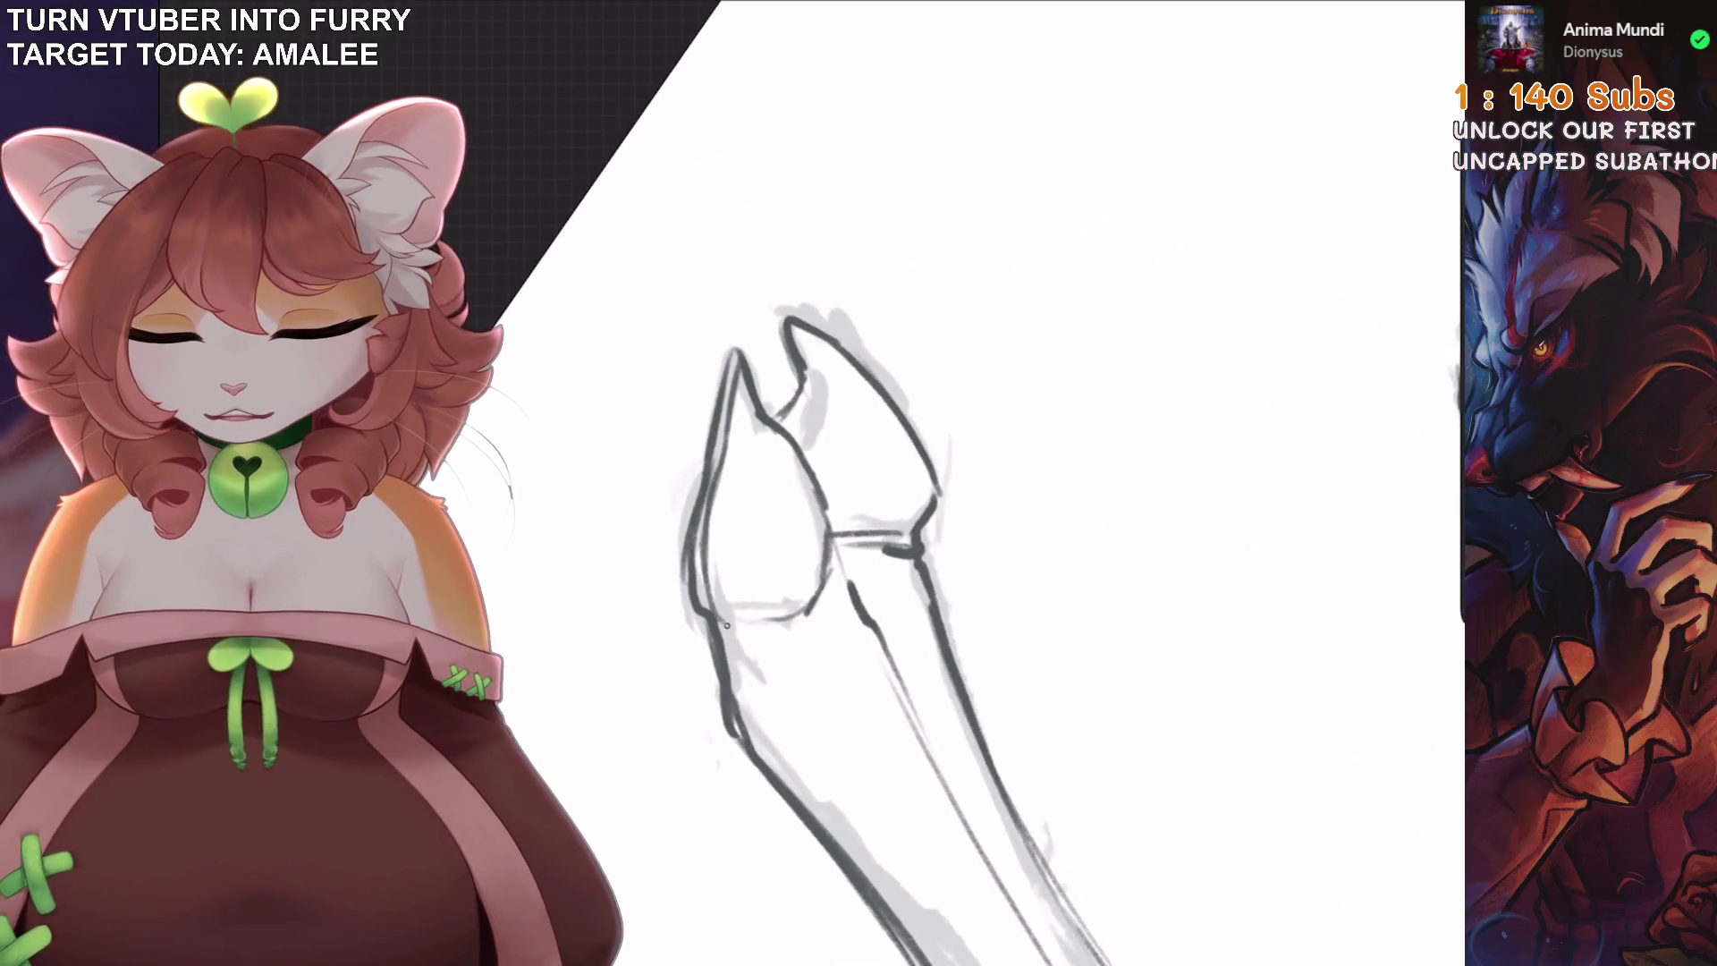
mouse_move(894, 447)
mouse_down()
mouse_move(930, 412)
mouse_move(858, 465)
mouse_up()
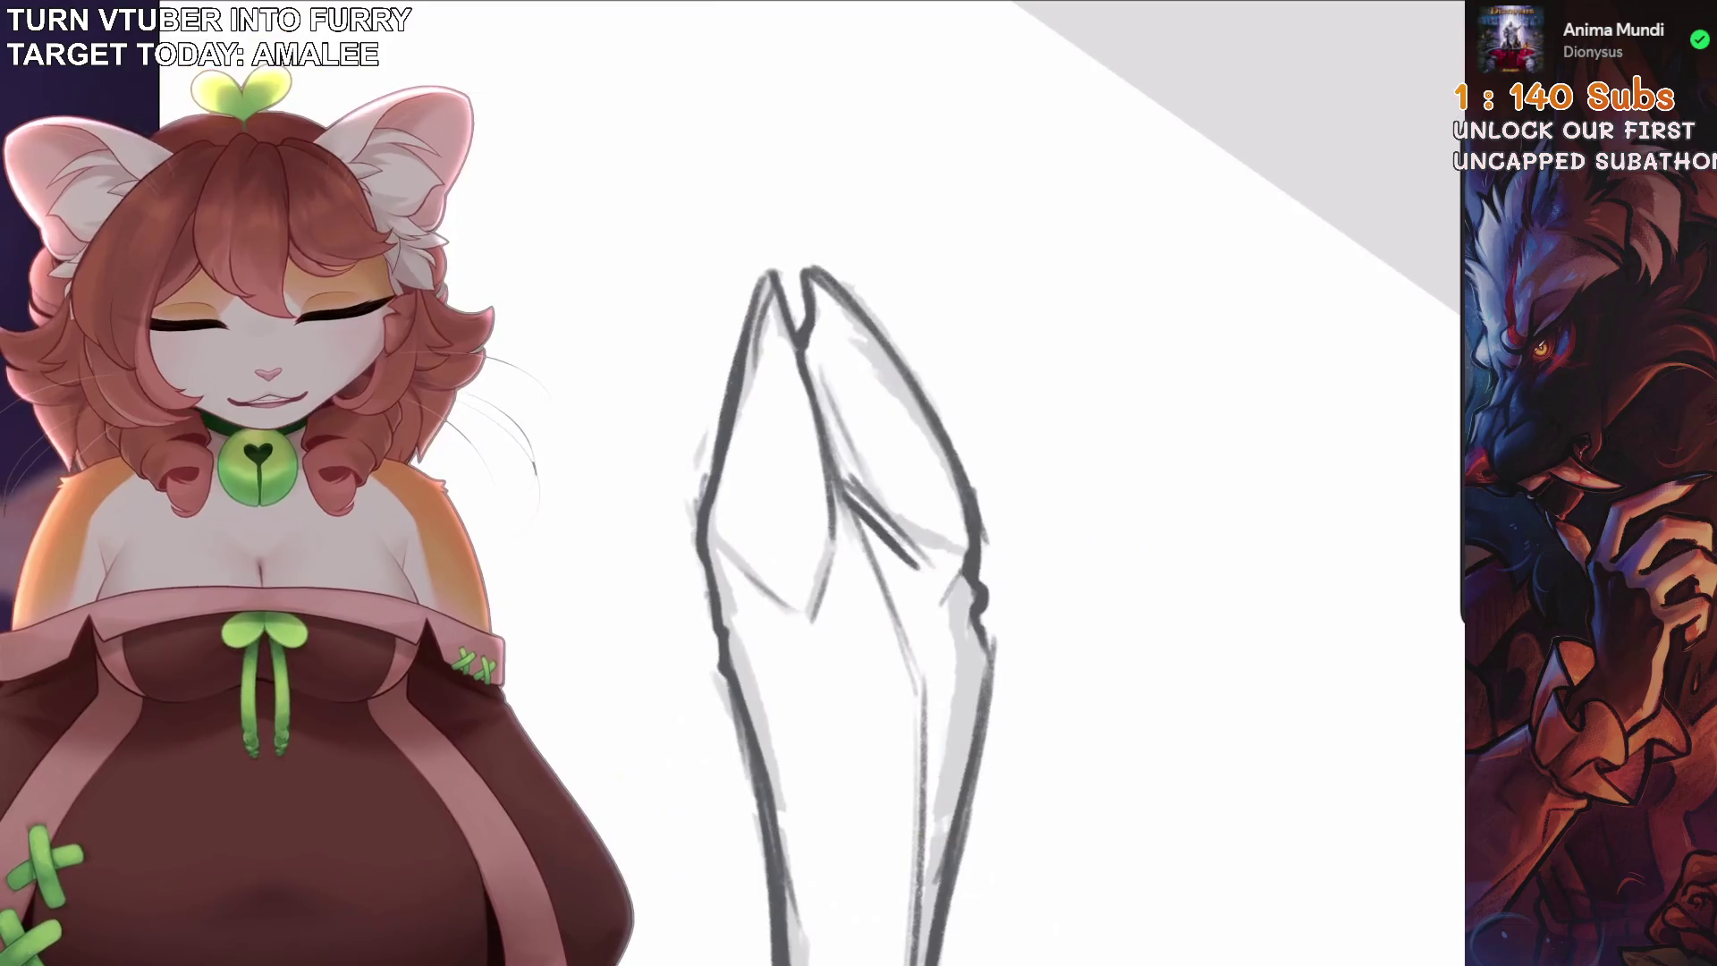
drag(760, 330, 716, 626)
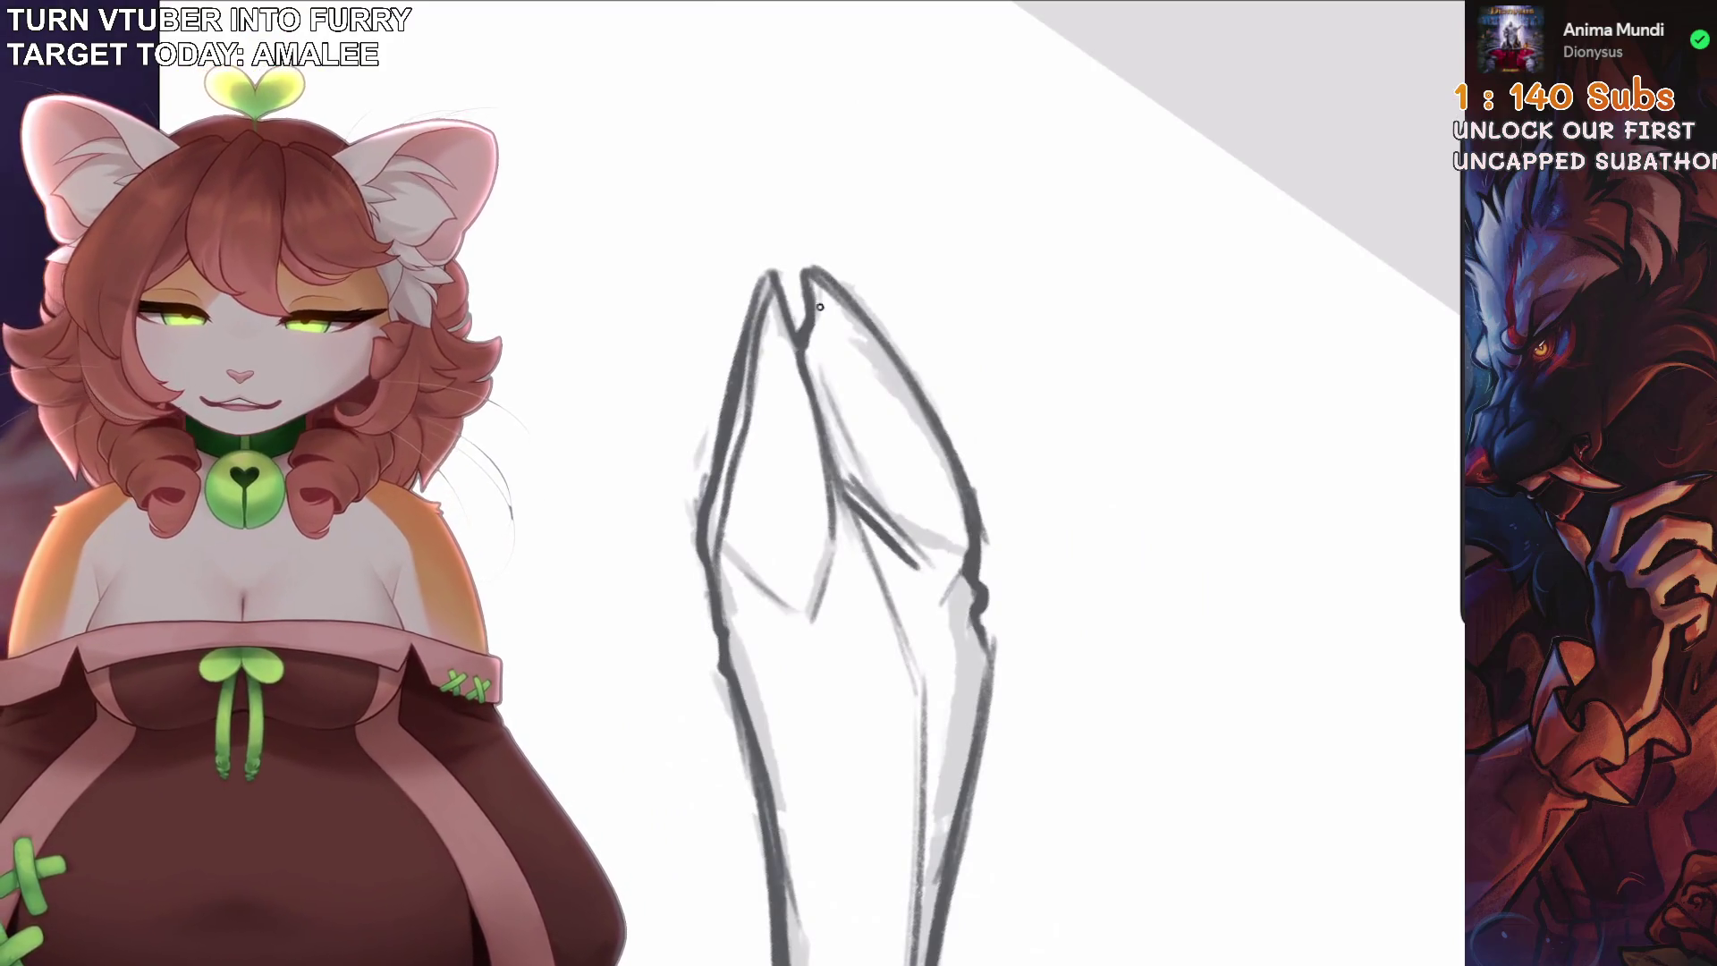
mouse_move(895, 447)
mouse_down()
mouse_move(948, 394)
mouse_move(859, 465)
mouse_up()
key(ctrl+z)
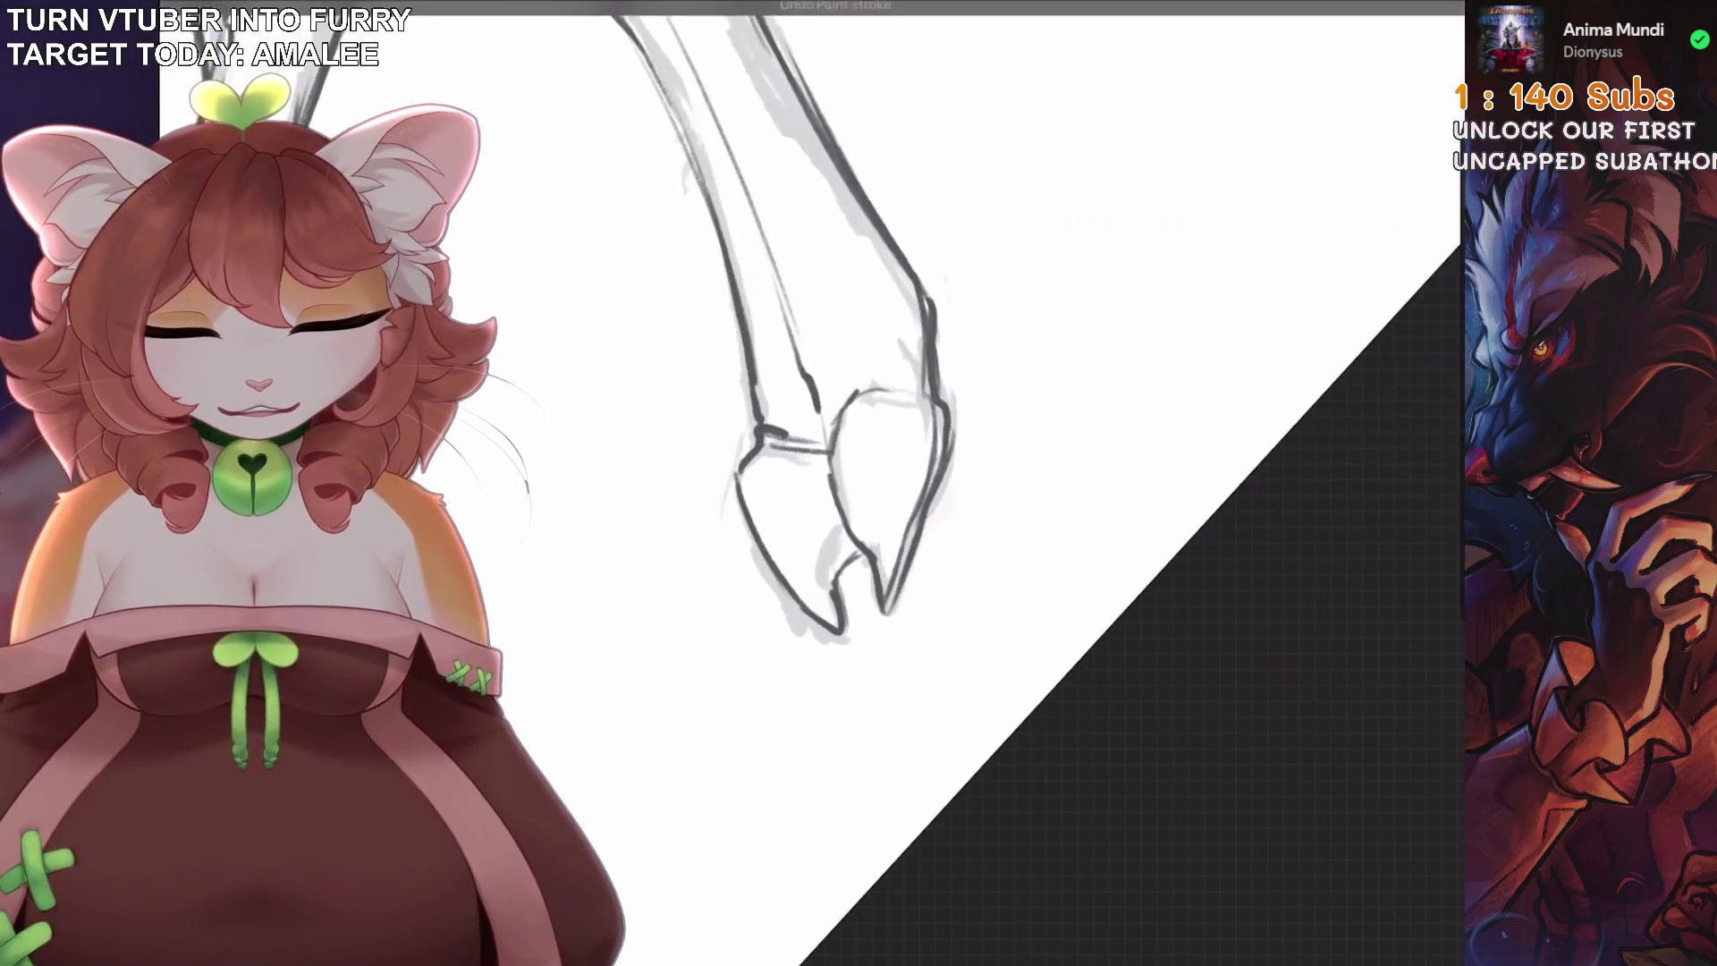
mouse_move(809, 541)
mouse_down()
mouse_move(841, 536)
mouse_move(805, 590)
mouse_move(845, 465)
mouse_move(894, 403)
mouse_move(876, 376)
mouse_up()
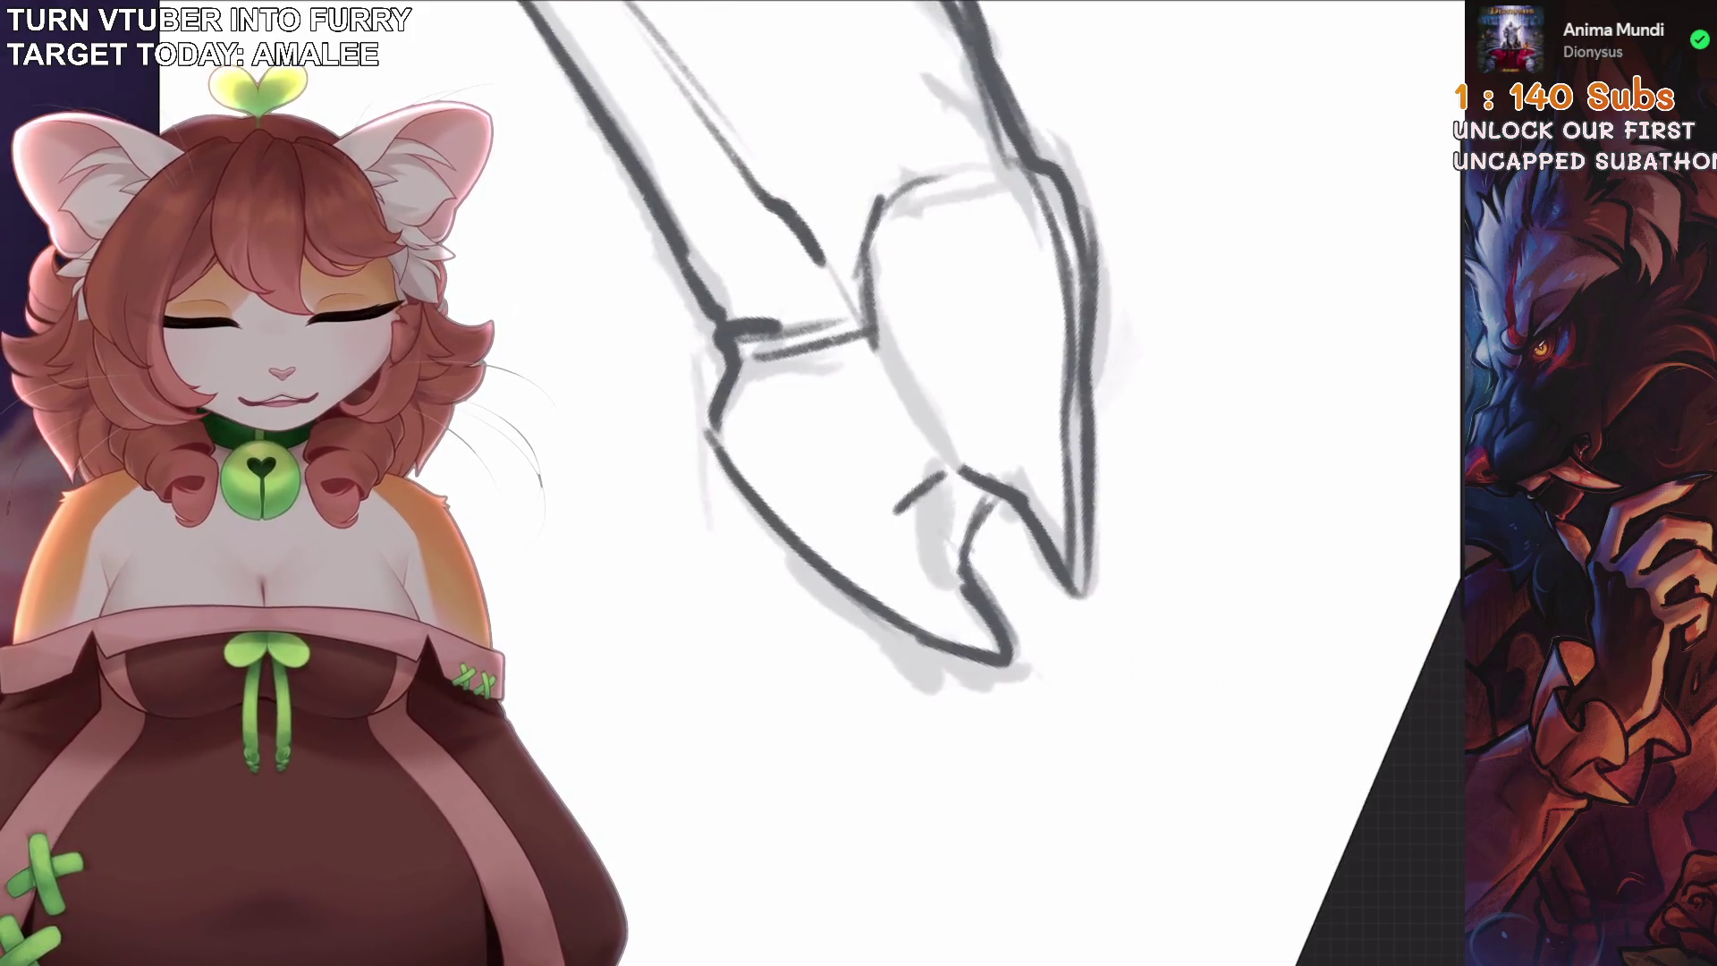
key(ctrl+z)
mouse_move(829, 474)
mouse_down()
mouse_move(797, 560)
mouse_move(841, 550)
mouse_up()
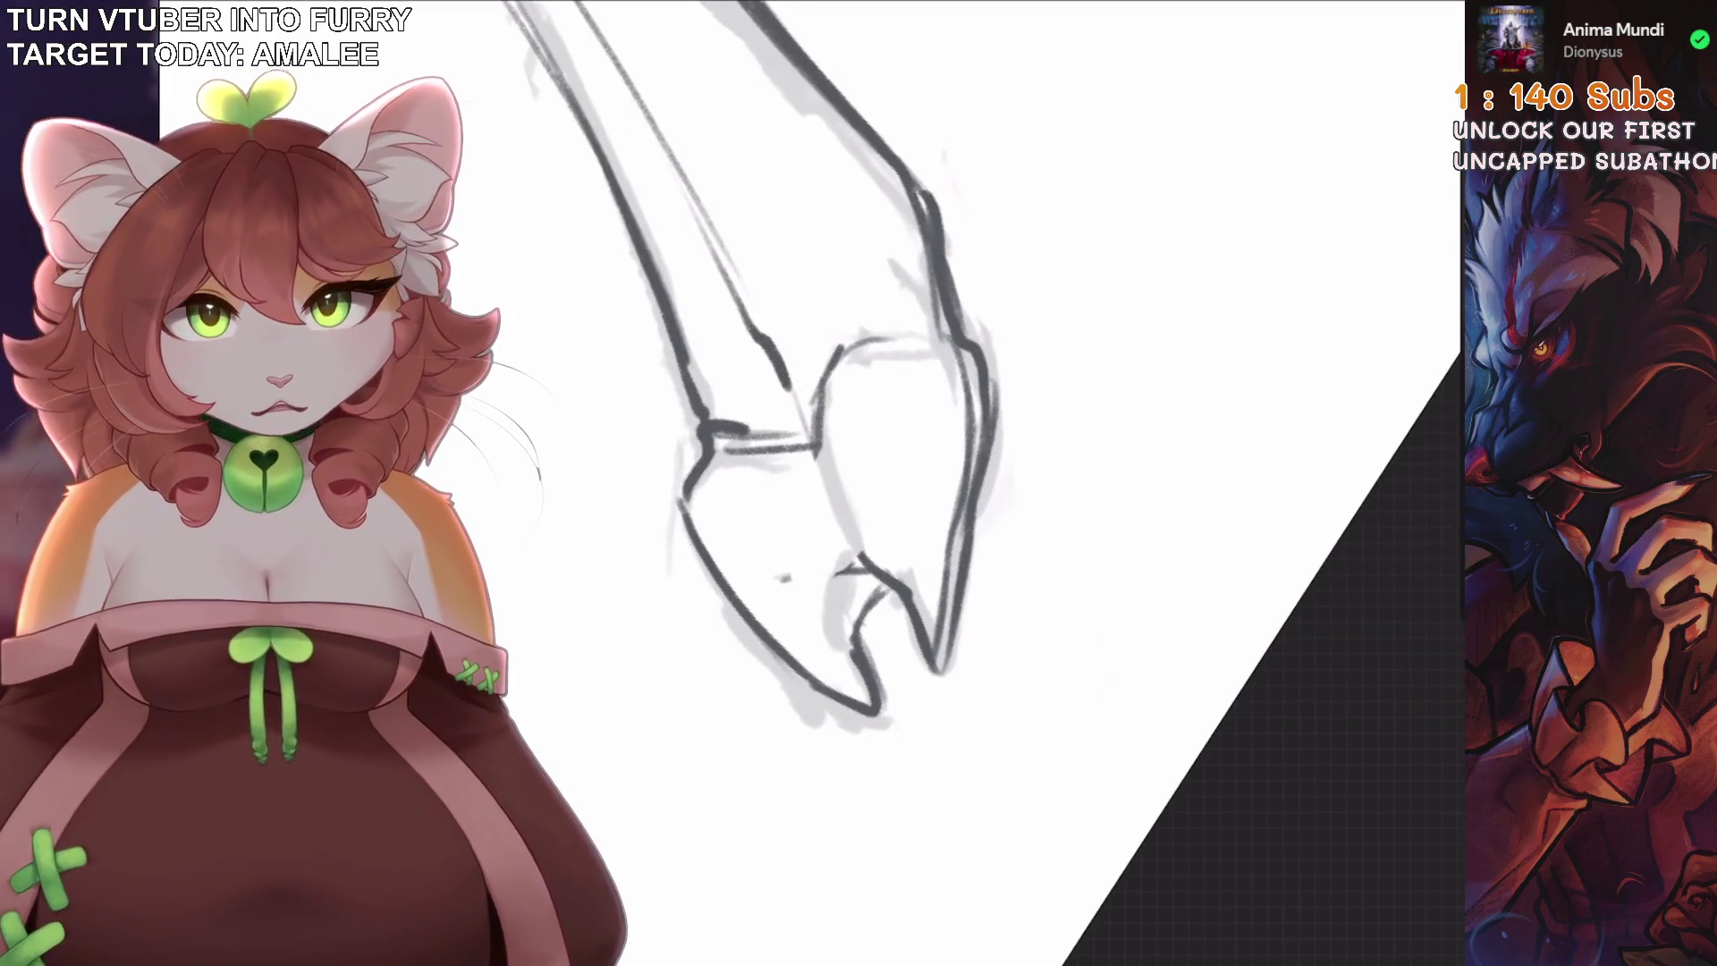
drag(894, 447, 769, 599)
key(ctrl+z)
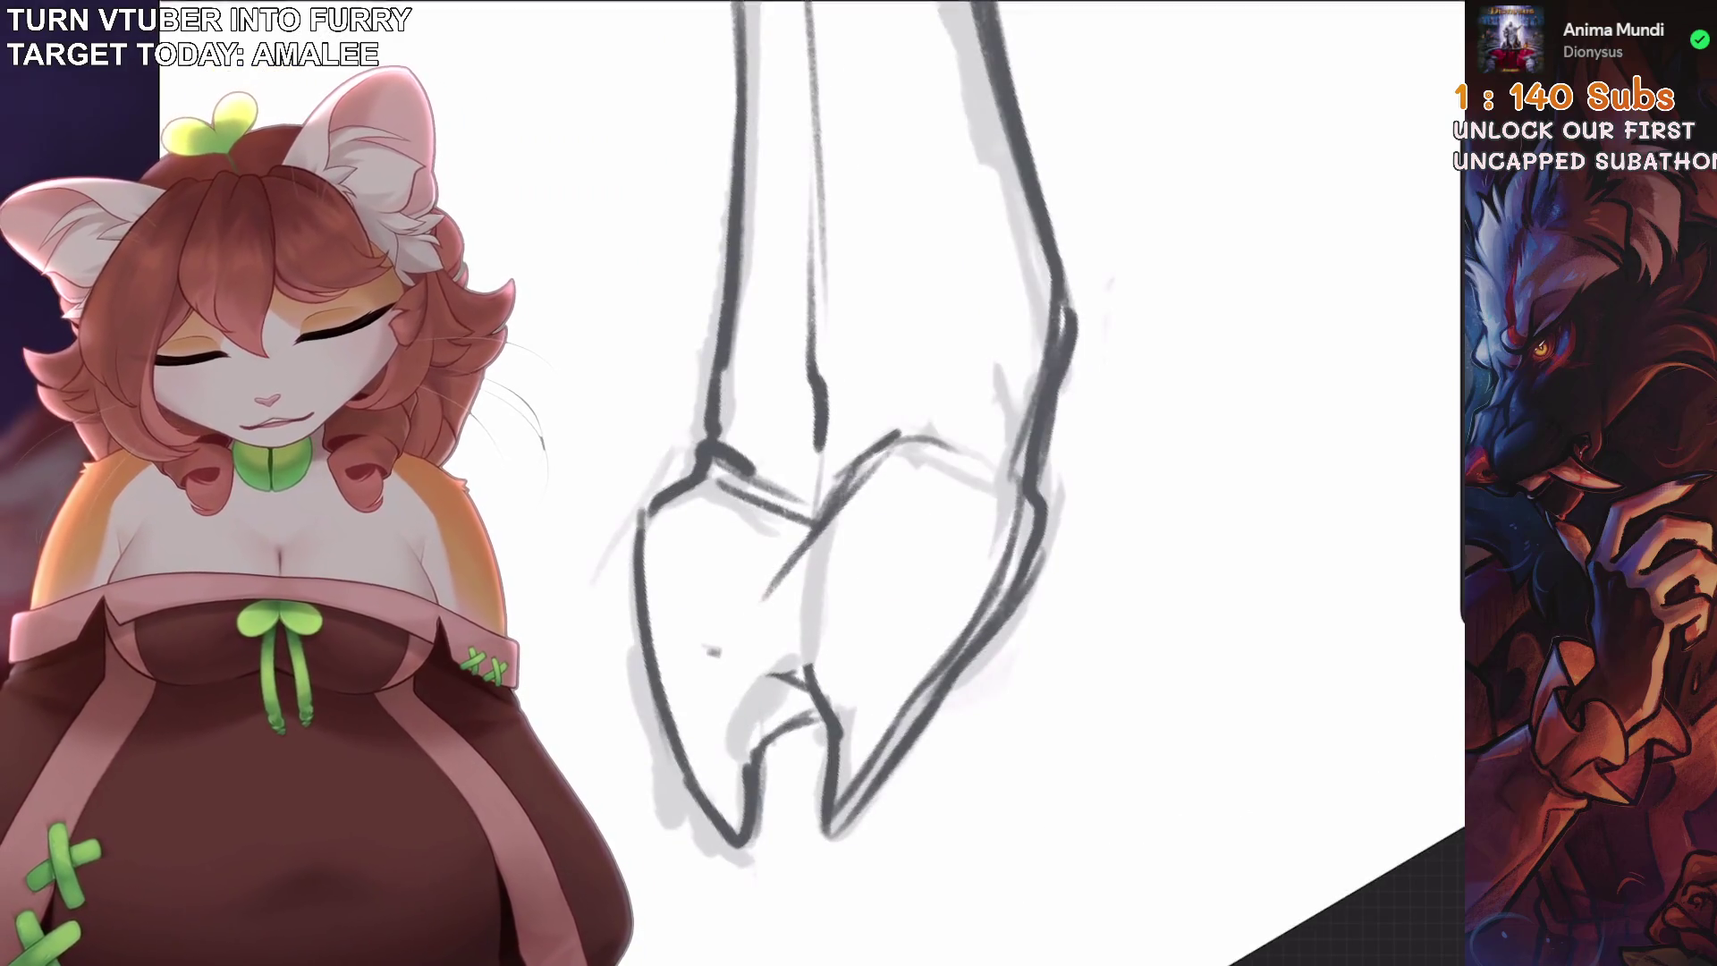
drag(890, 443, 787, 594)
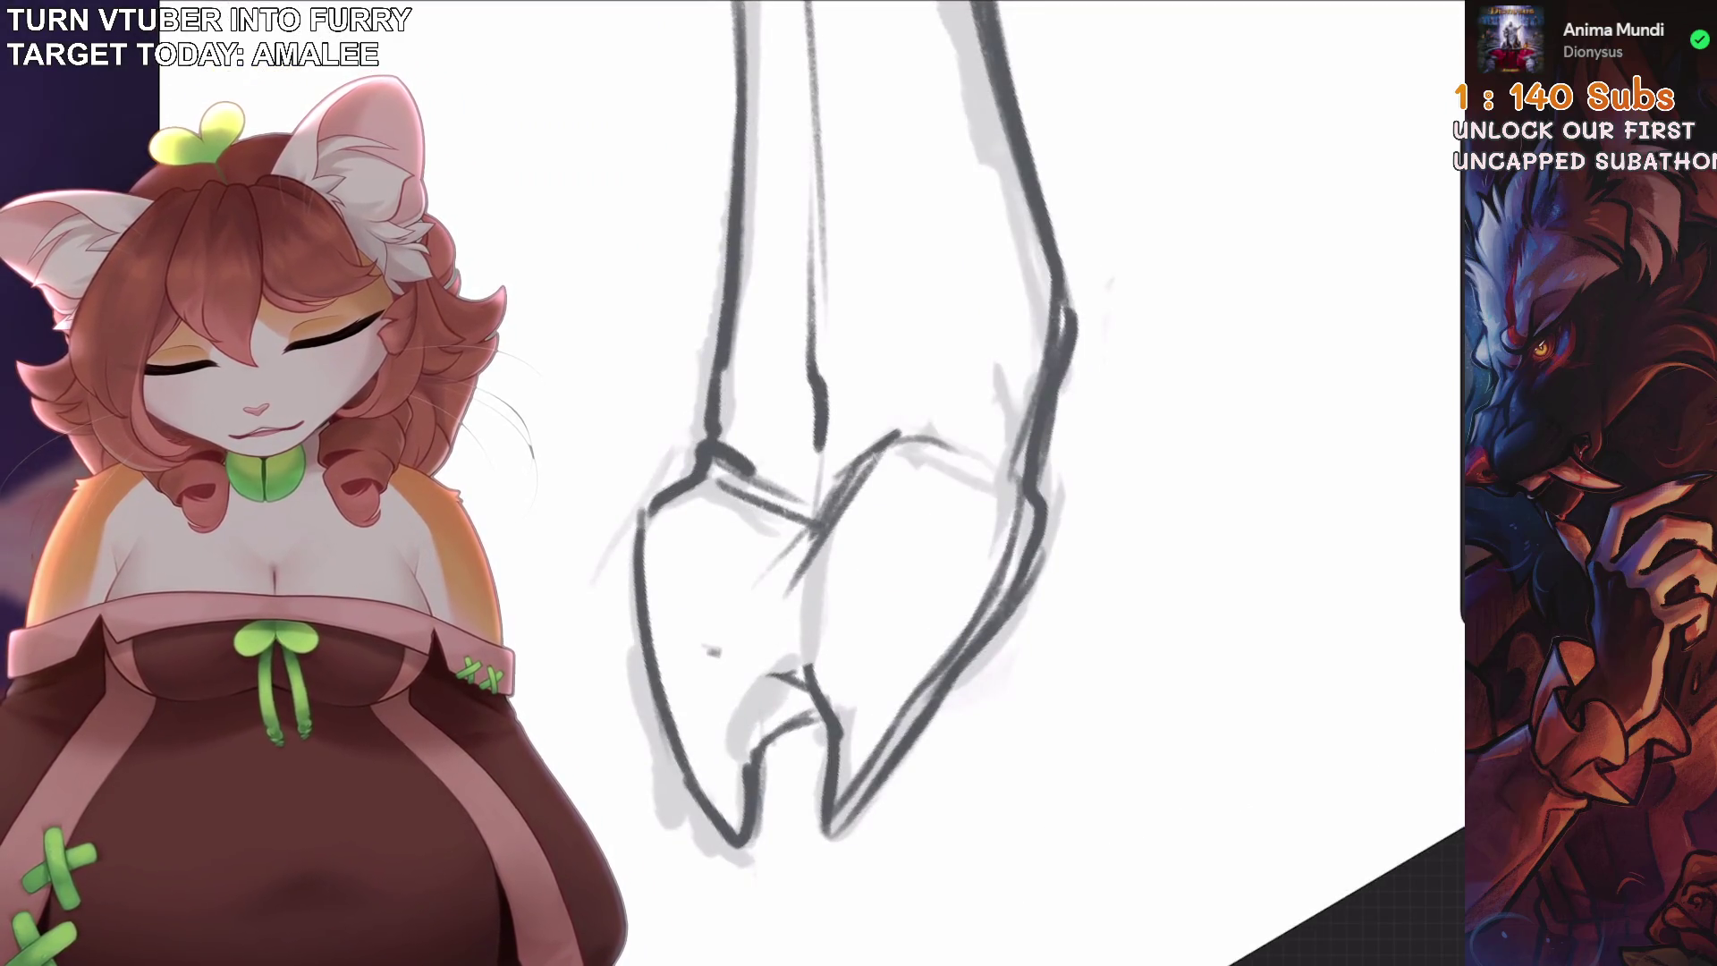
drag(801, 517, 780, 581)
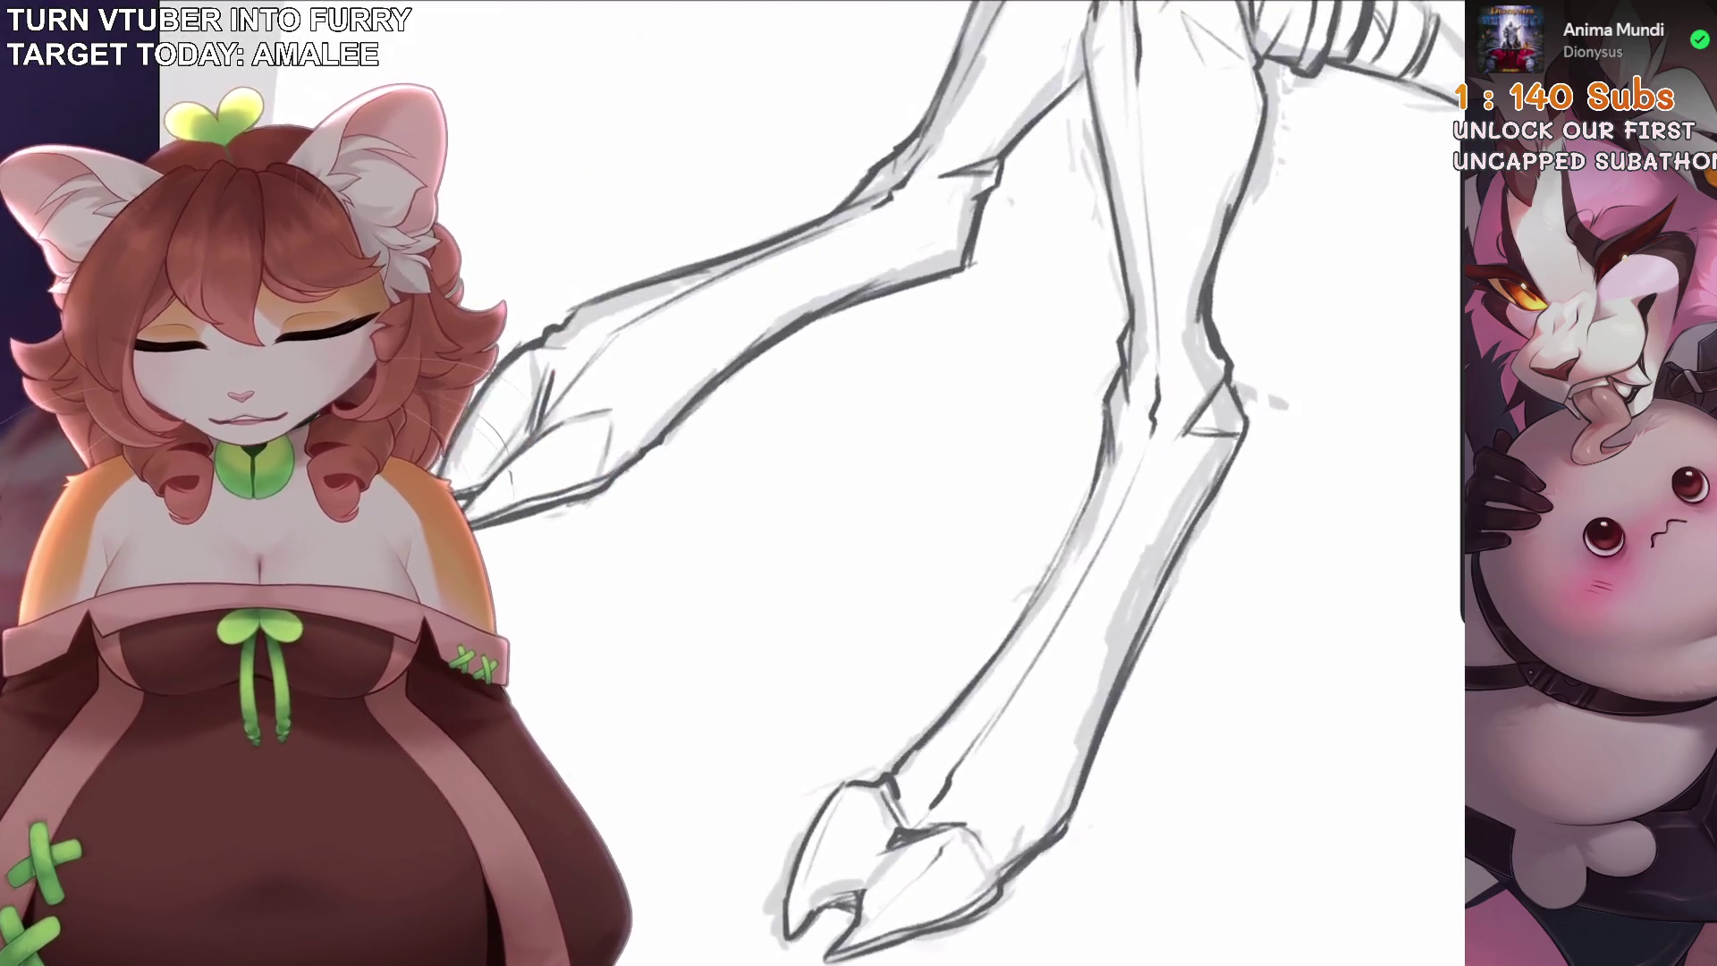
Ink lines across the foot and down the shin to the ankle, removing a stray knee stroke.
drag(684, 412, 788, 351)
drag(705, 445, 619, 595)
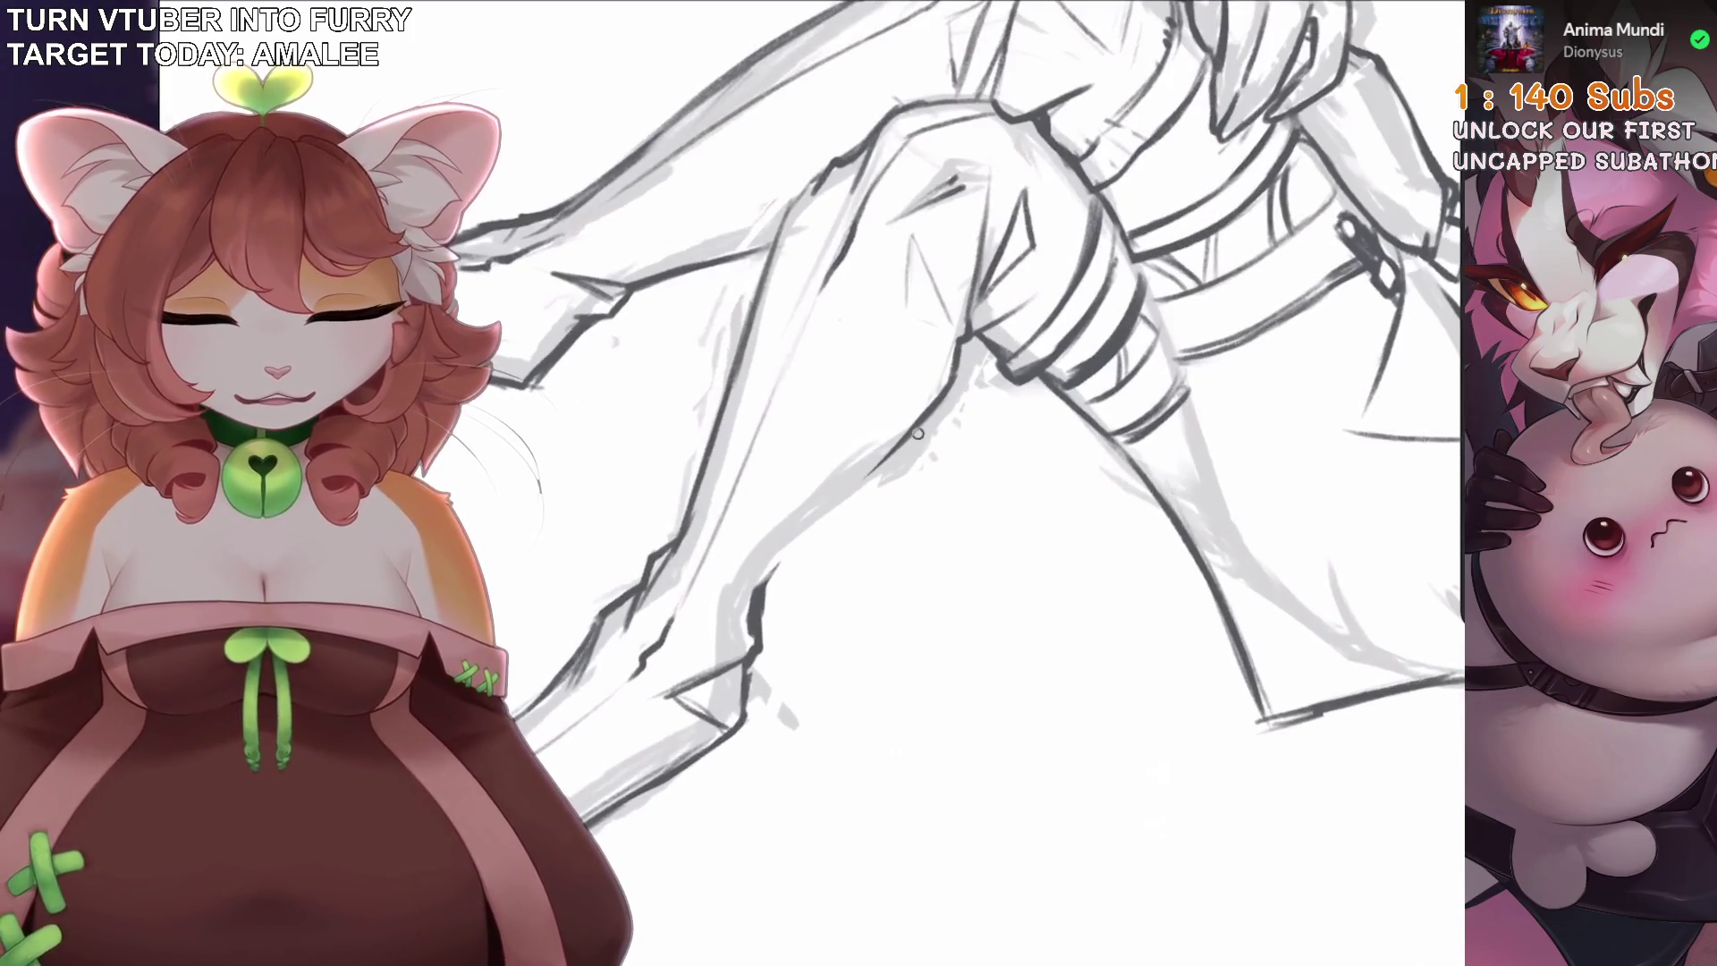
drag(953, 394, 724, 612)
drag(828, 519, 734, 599)
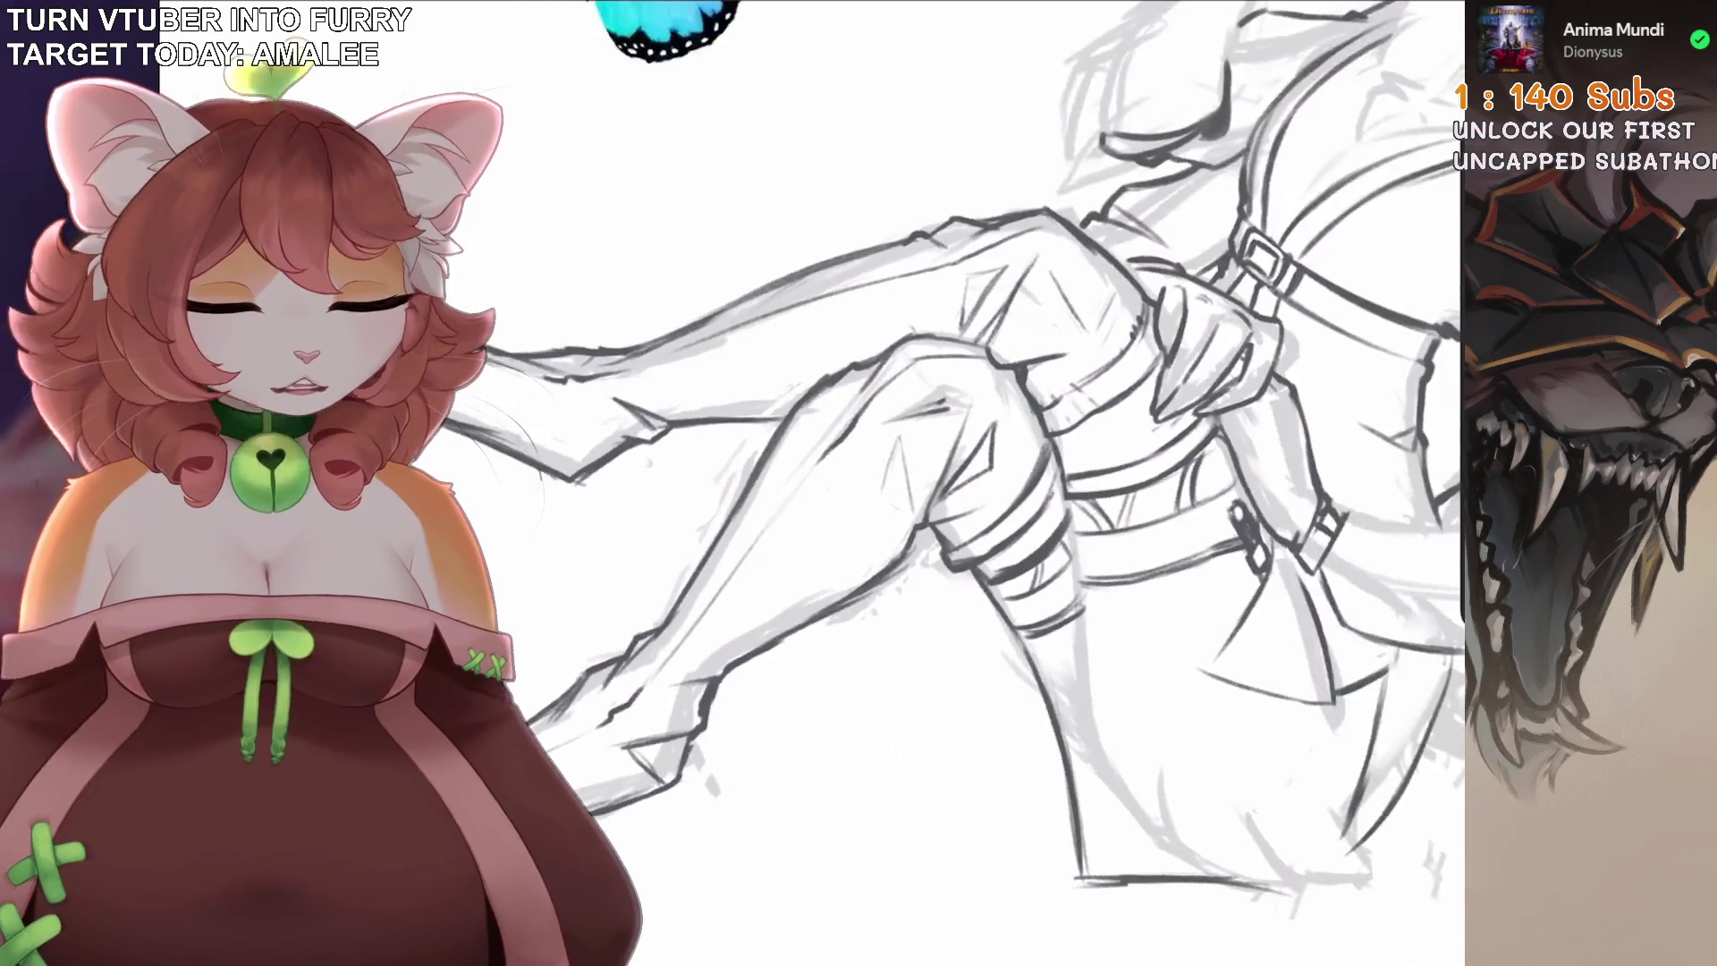
key(ctrl+z)
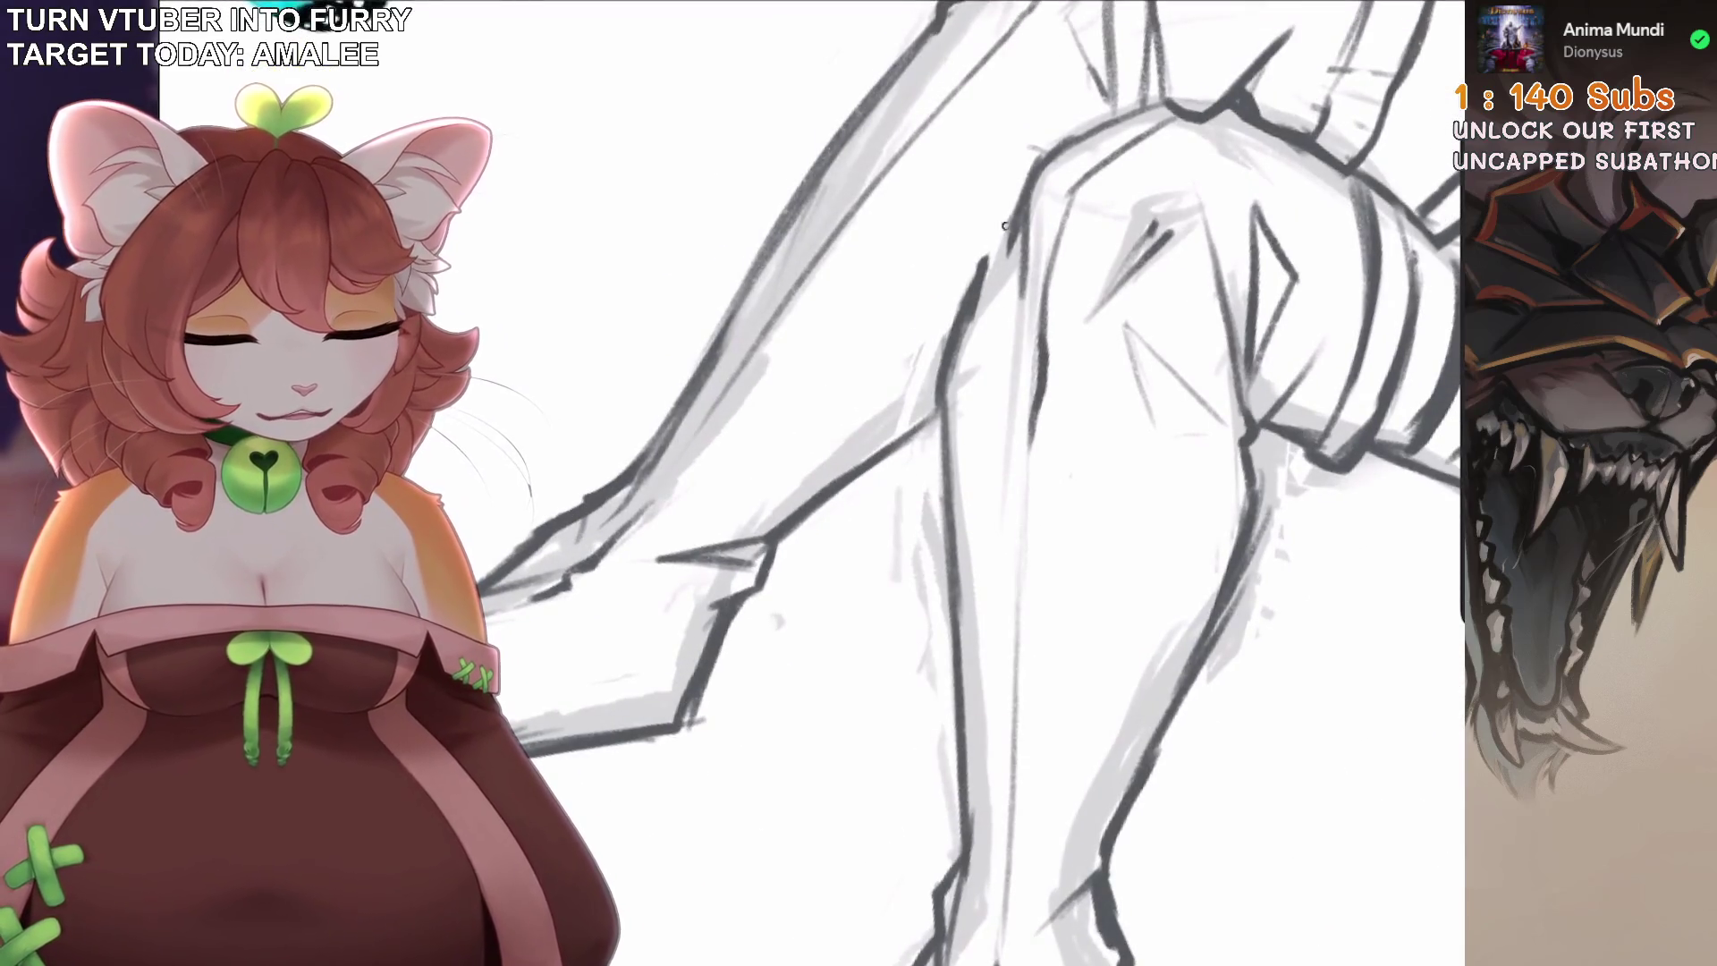
Ink the vertical contour and upper contour of the leg's thigh.
scroll(1010, 483, down, 5)
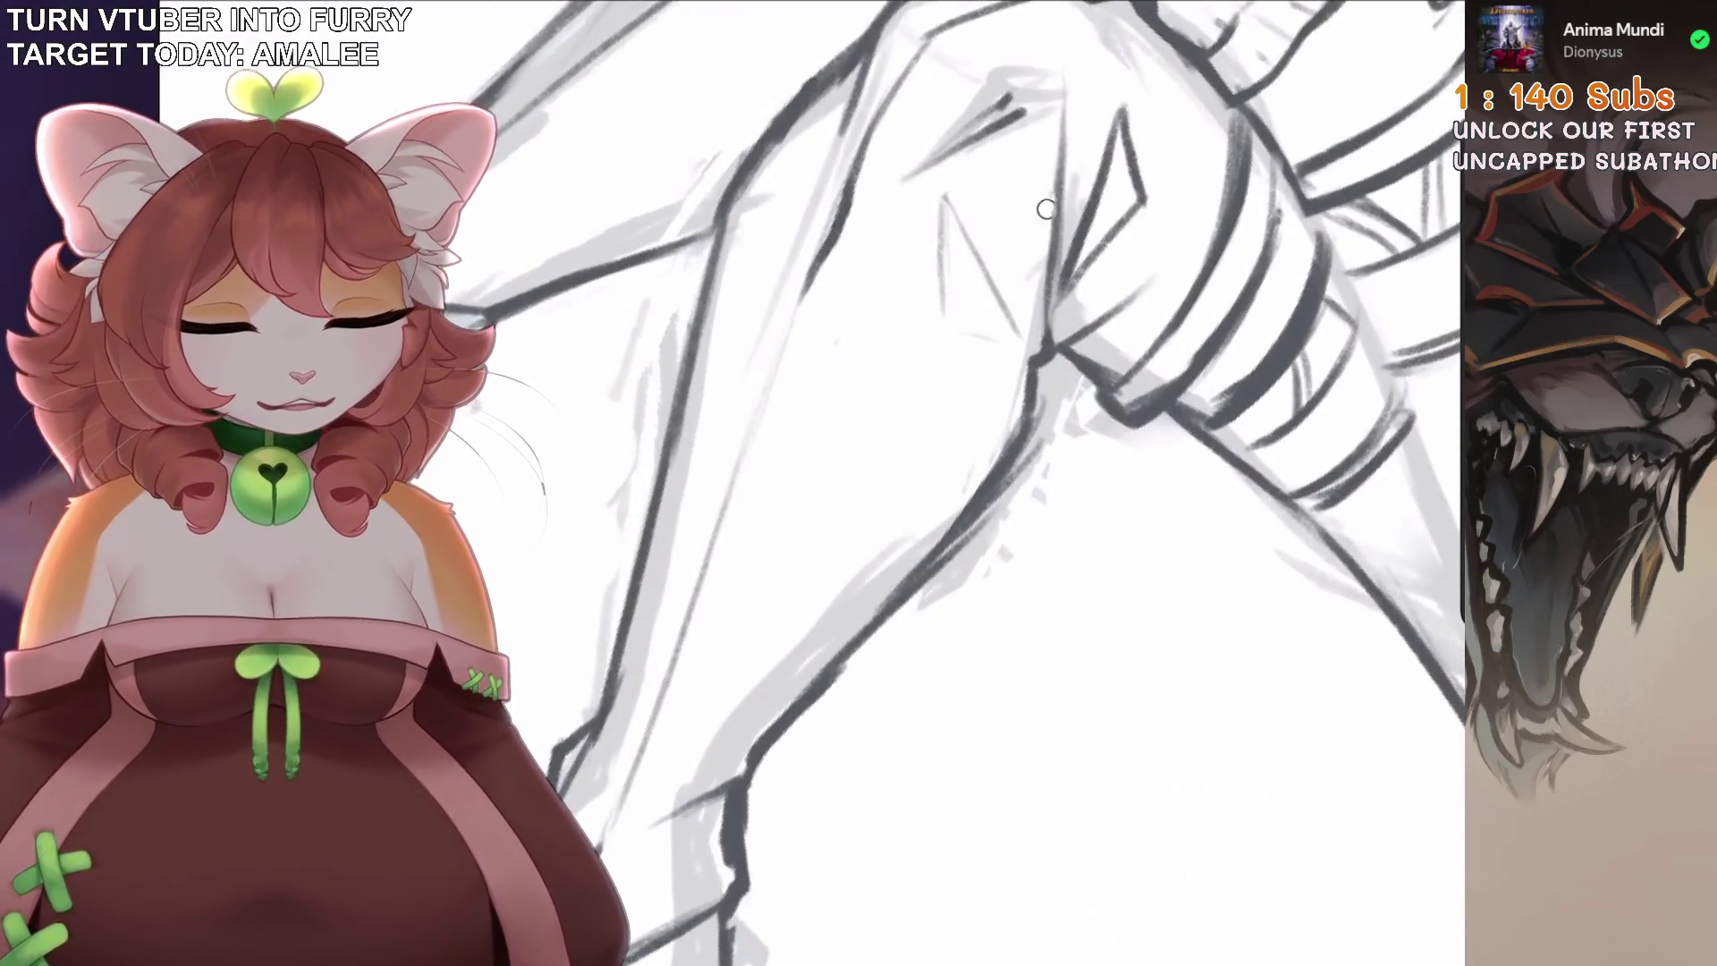
drag(1030, 206, 1015, 412)
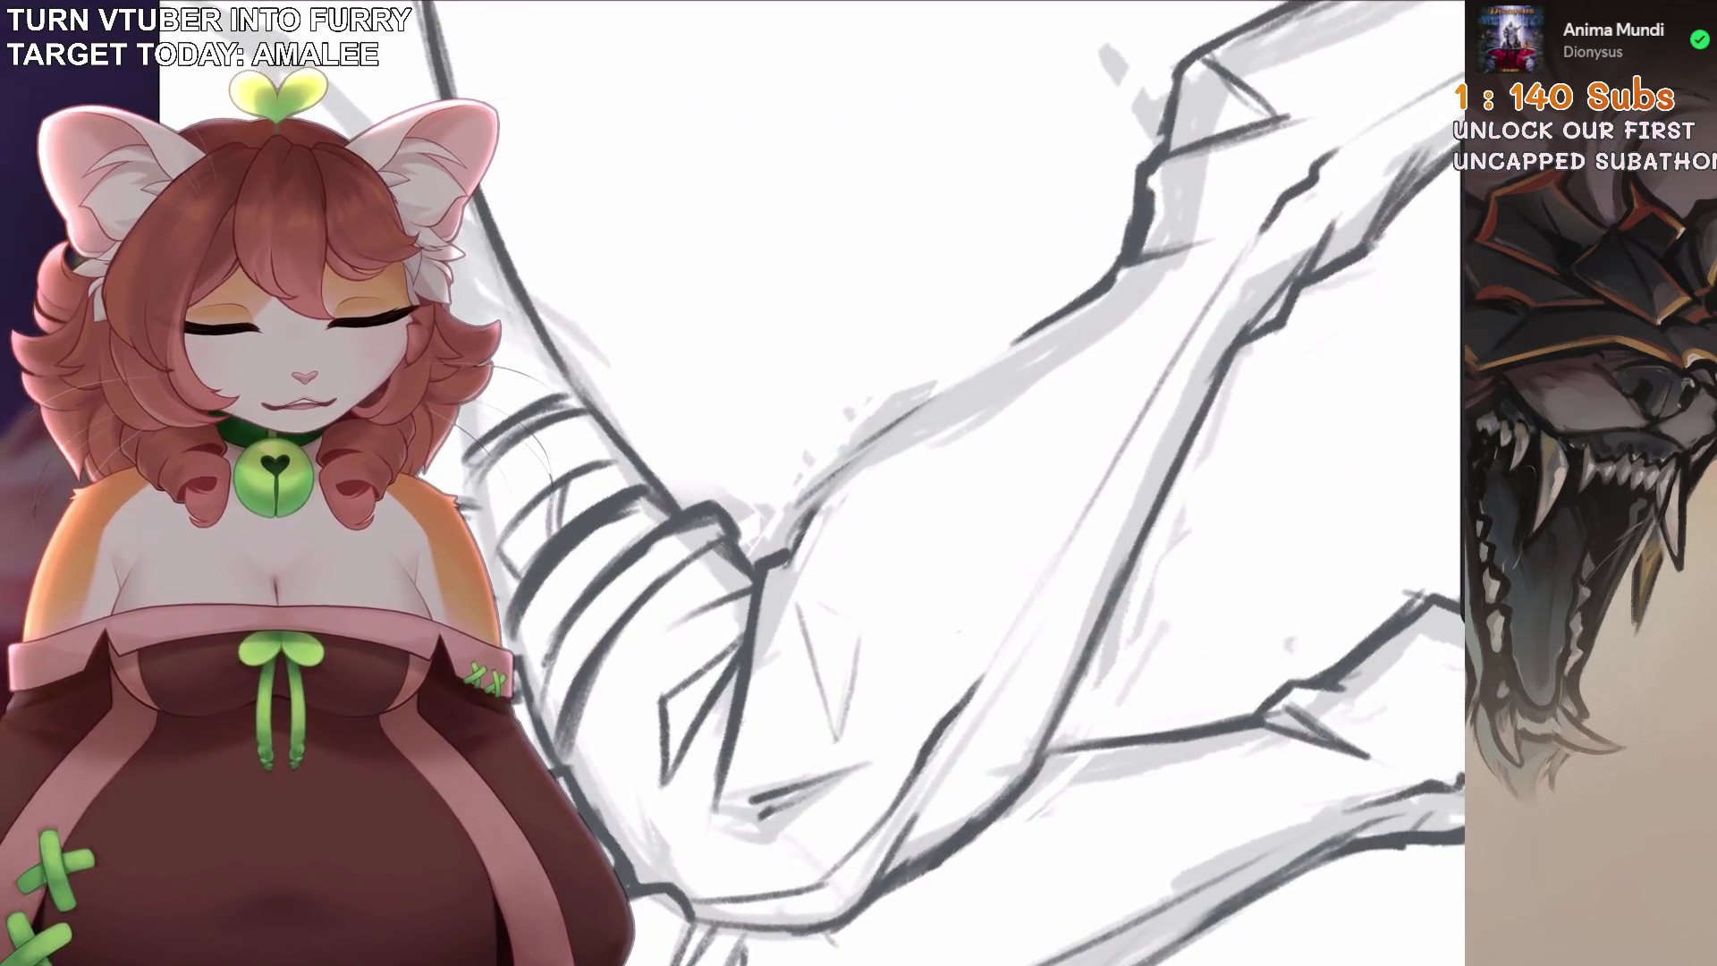
drag(1086, 290, 837, 459)
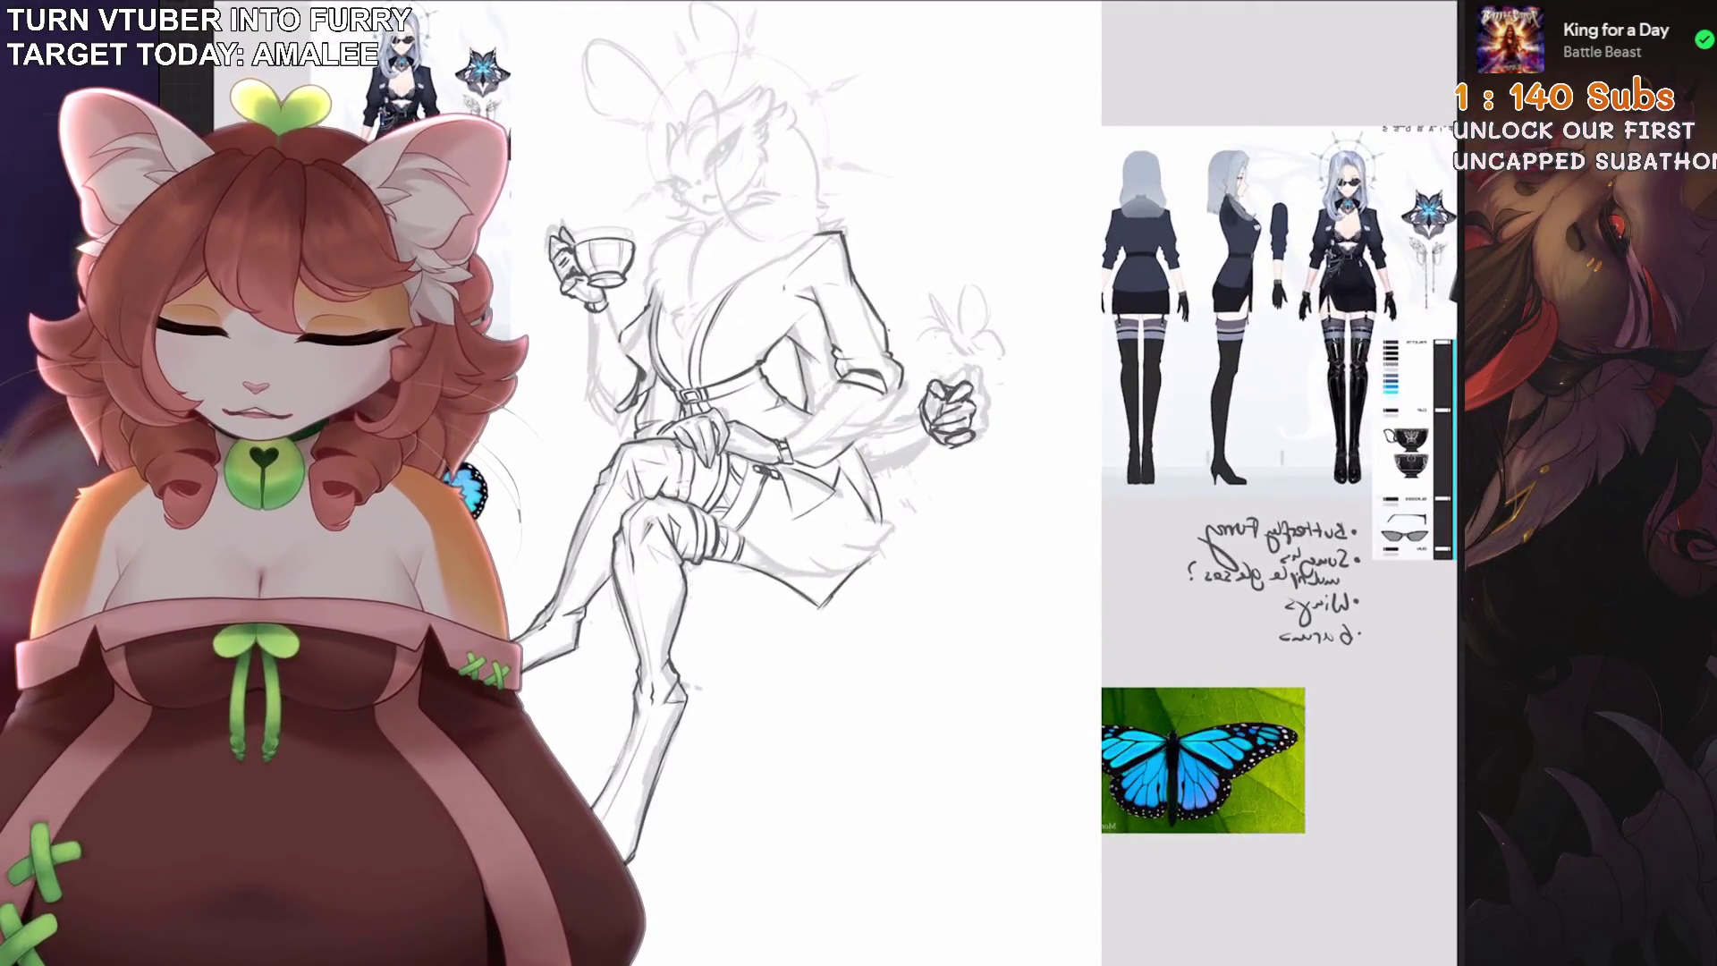
key(s)
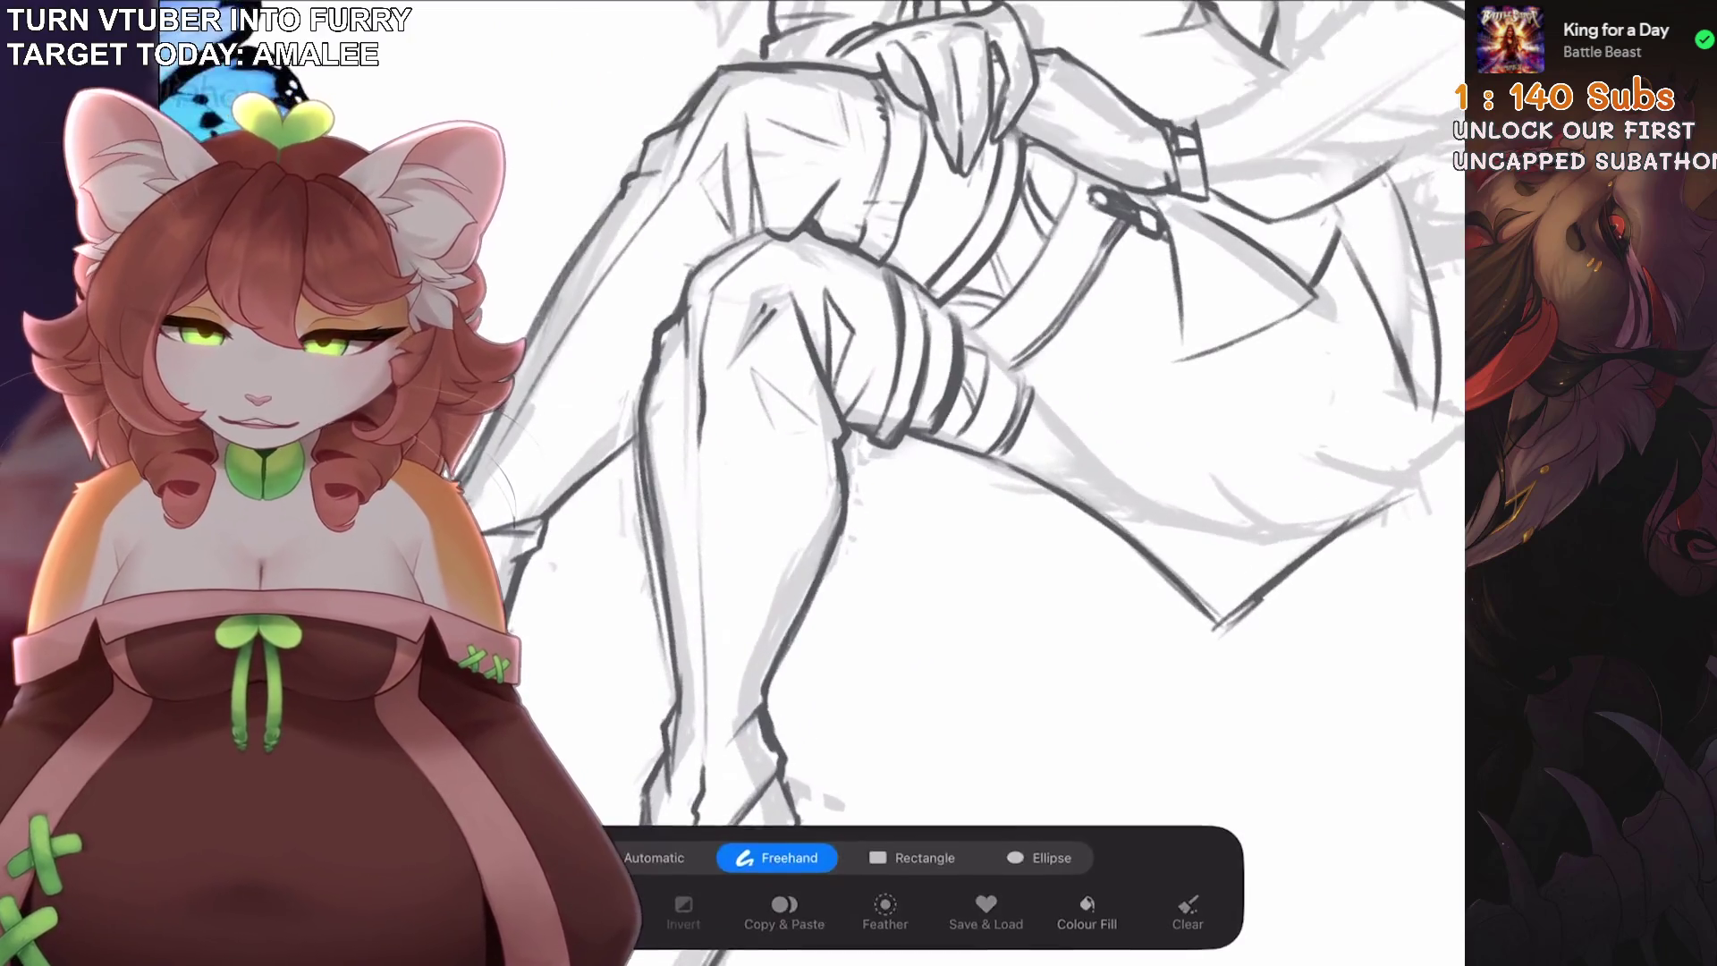
drag(881, 313, 837, 445)
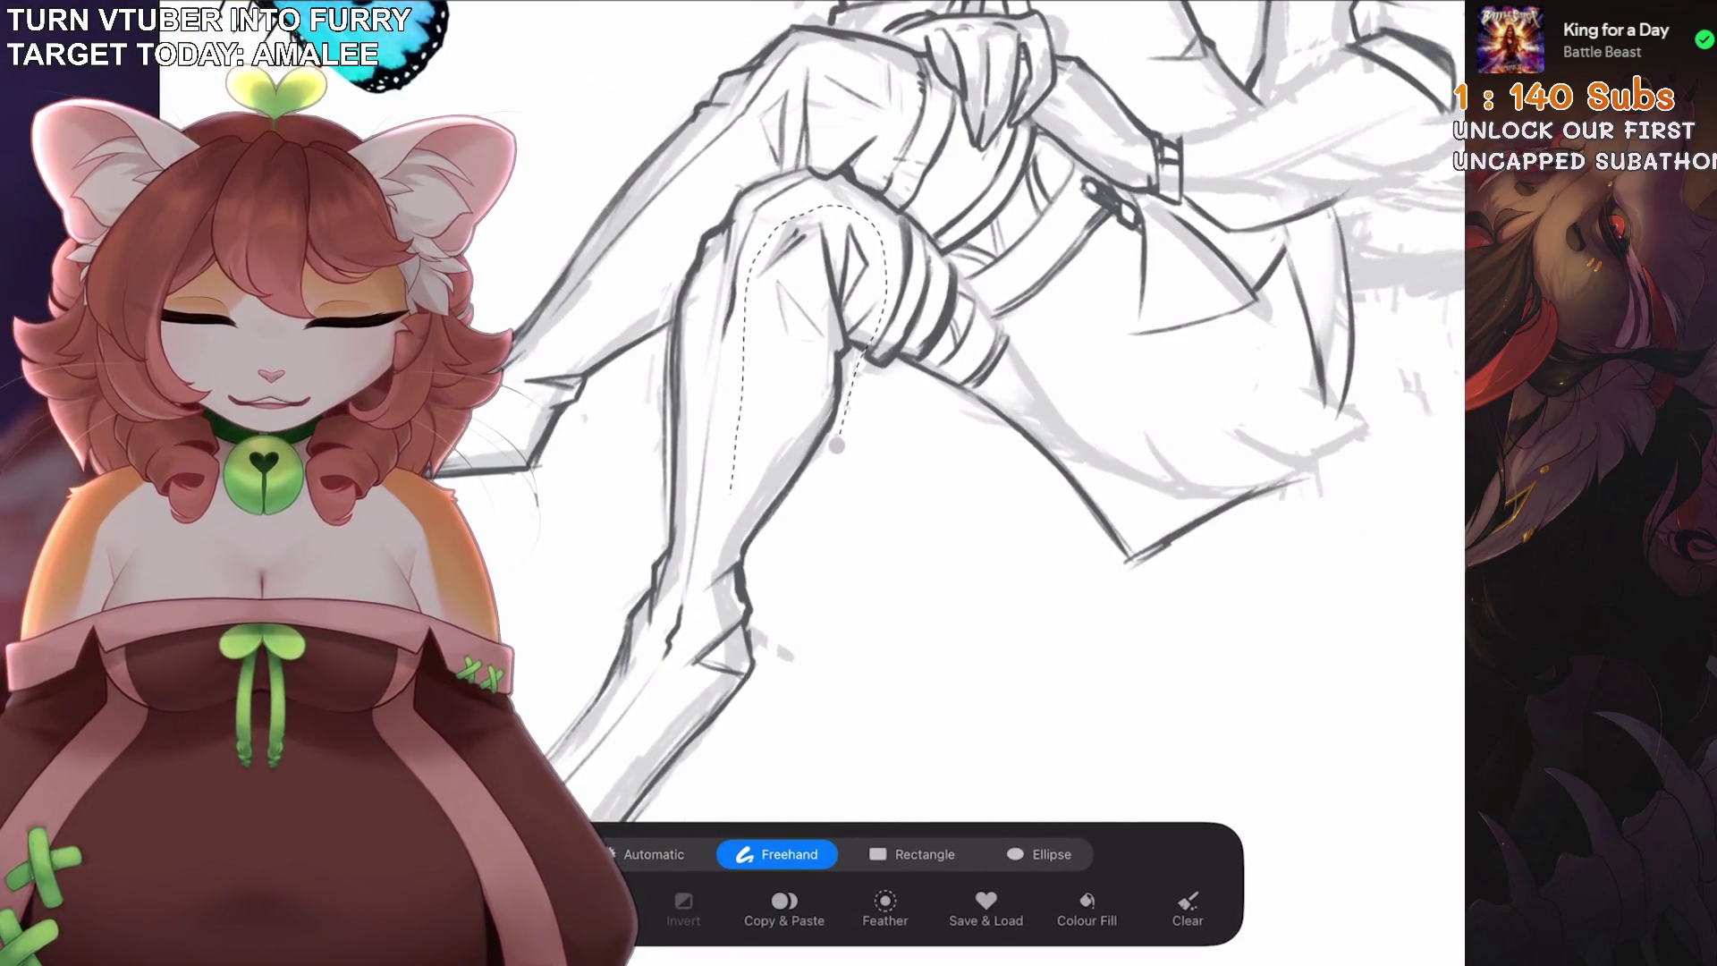
key(v)
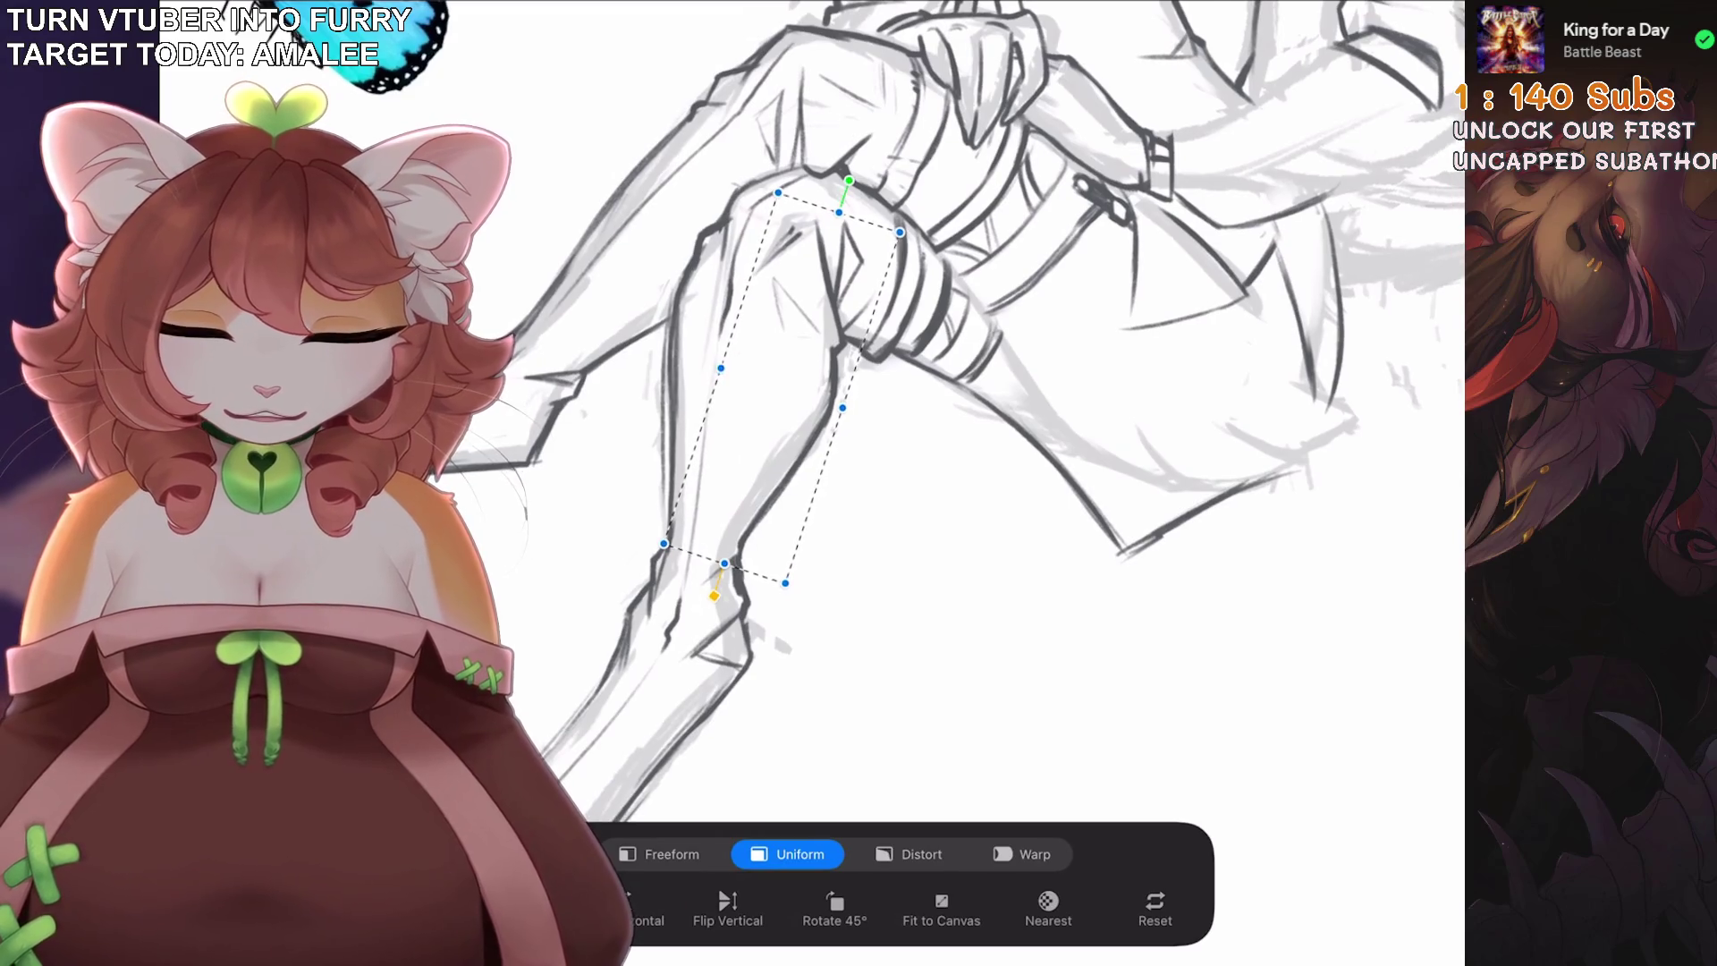
key(Return)
scroll(983, 447, up, 2)
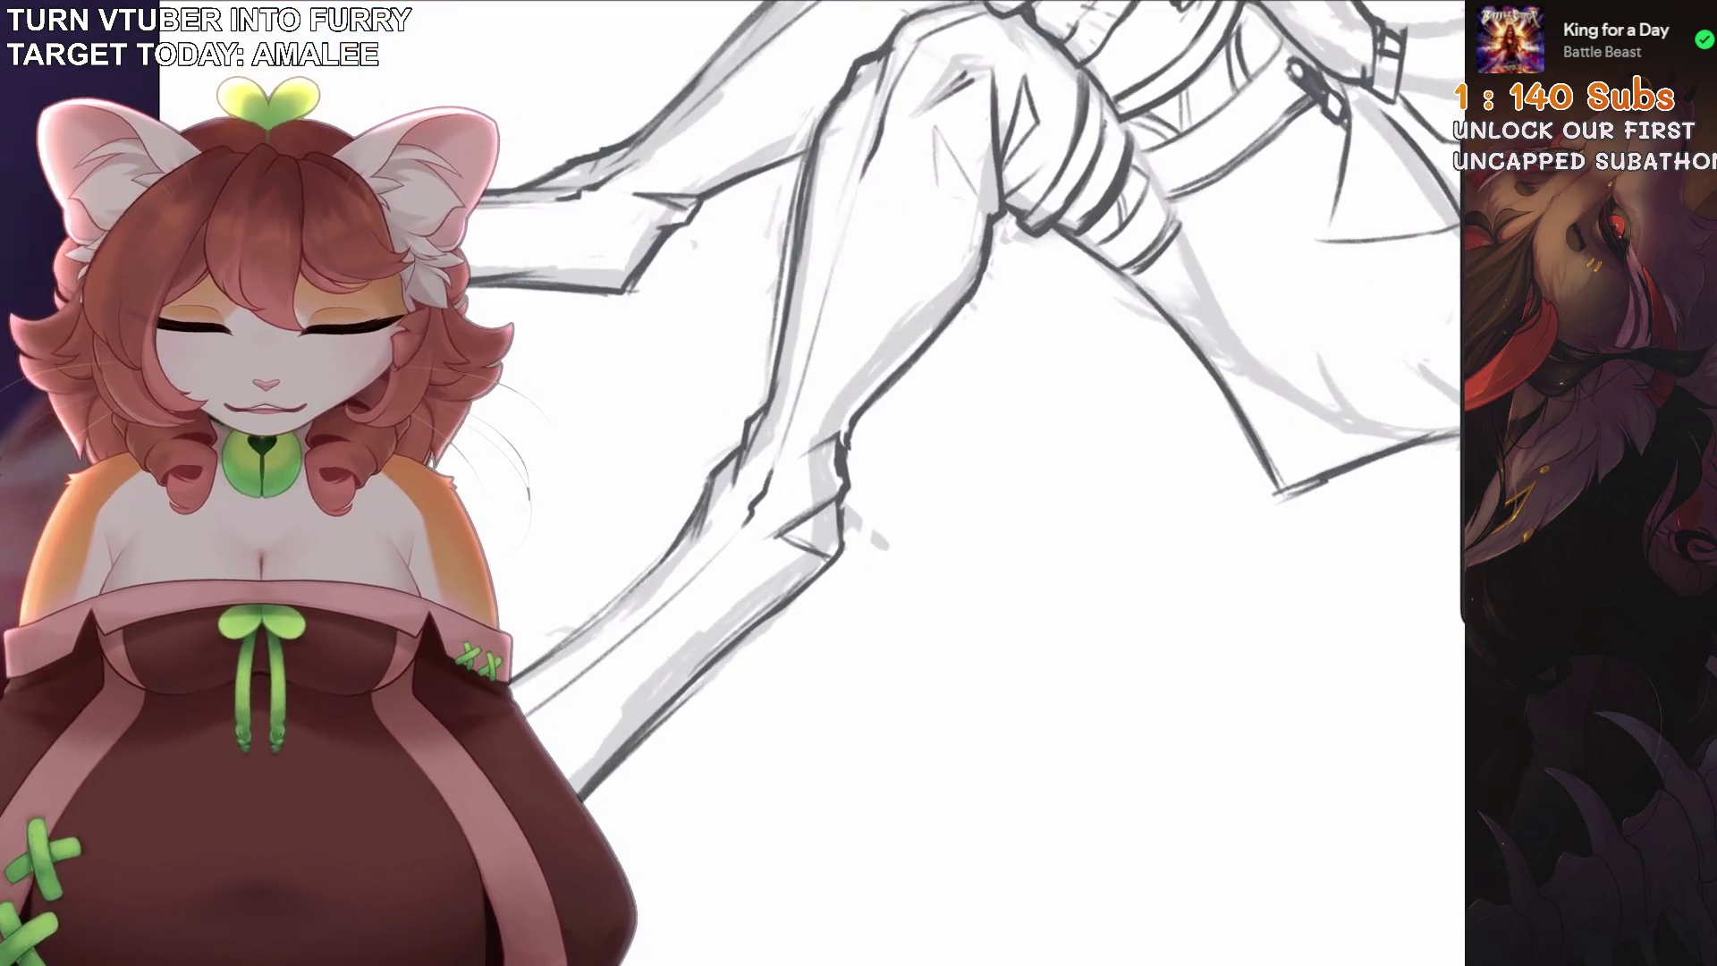
scroll(894, 447, down, 3)
scroll(895, 447, up, 4)
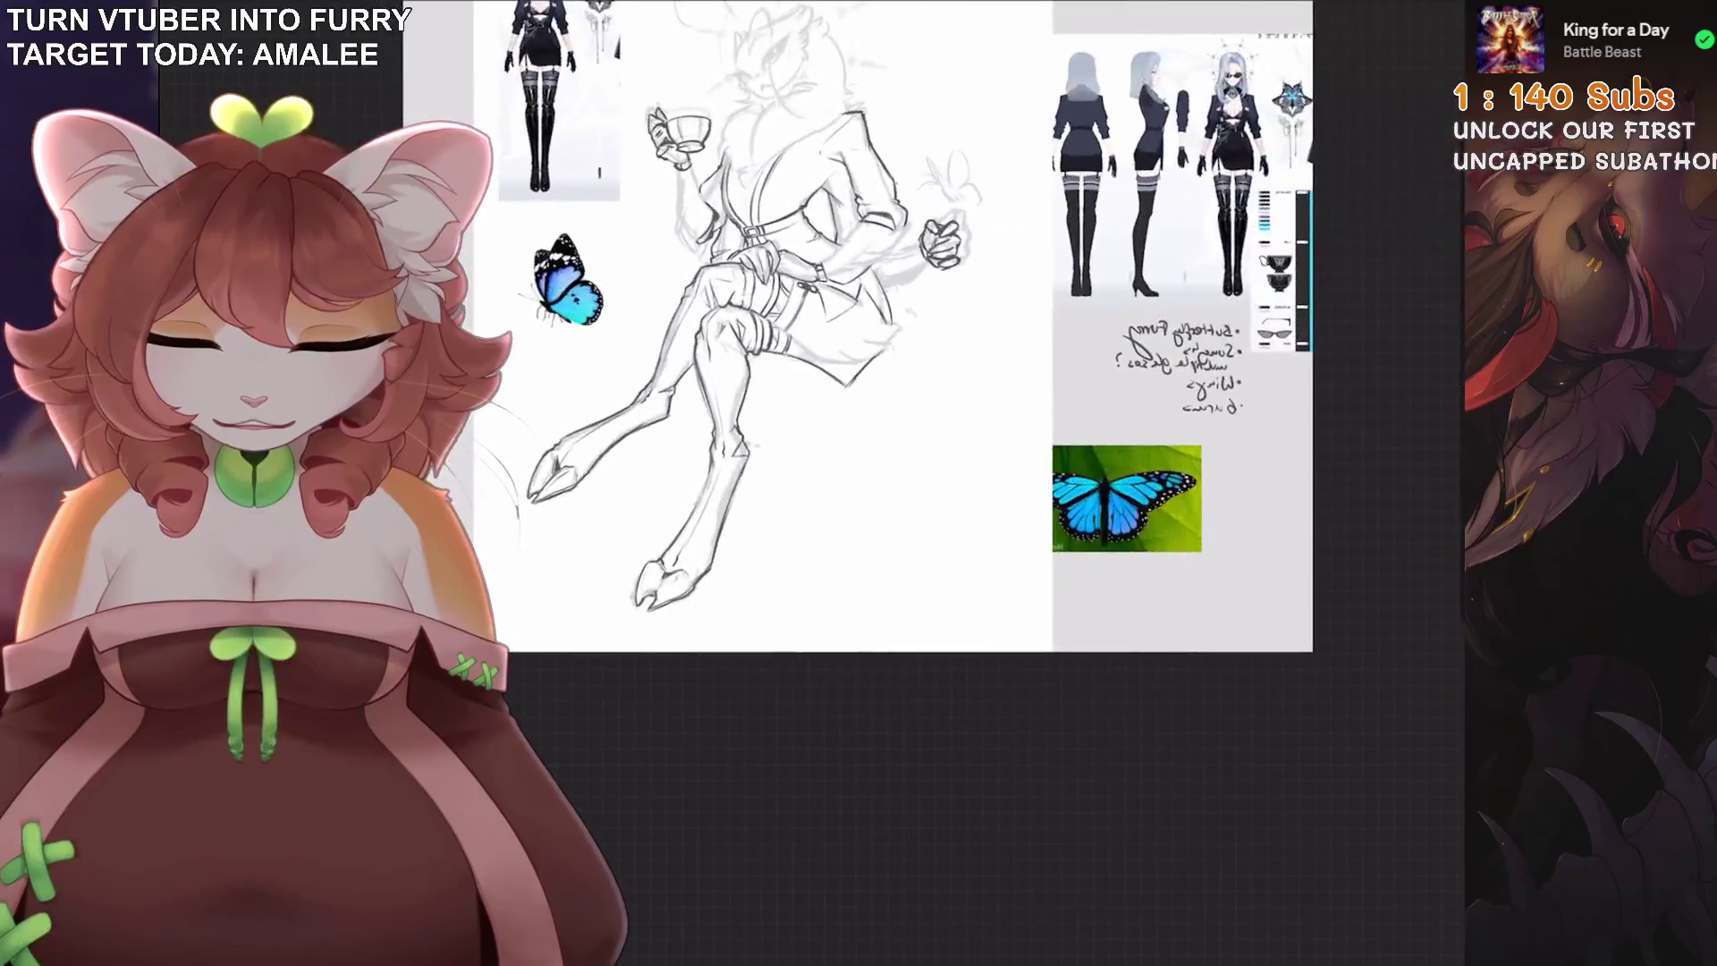
key(s)
scroll(894, 447, down, 3)
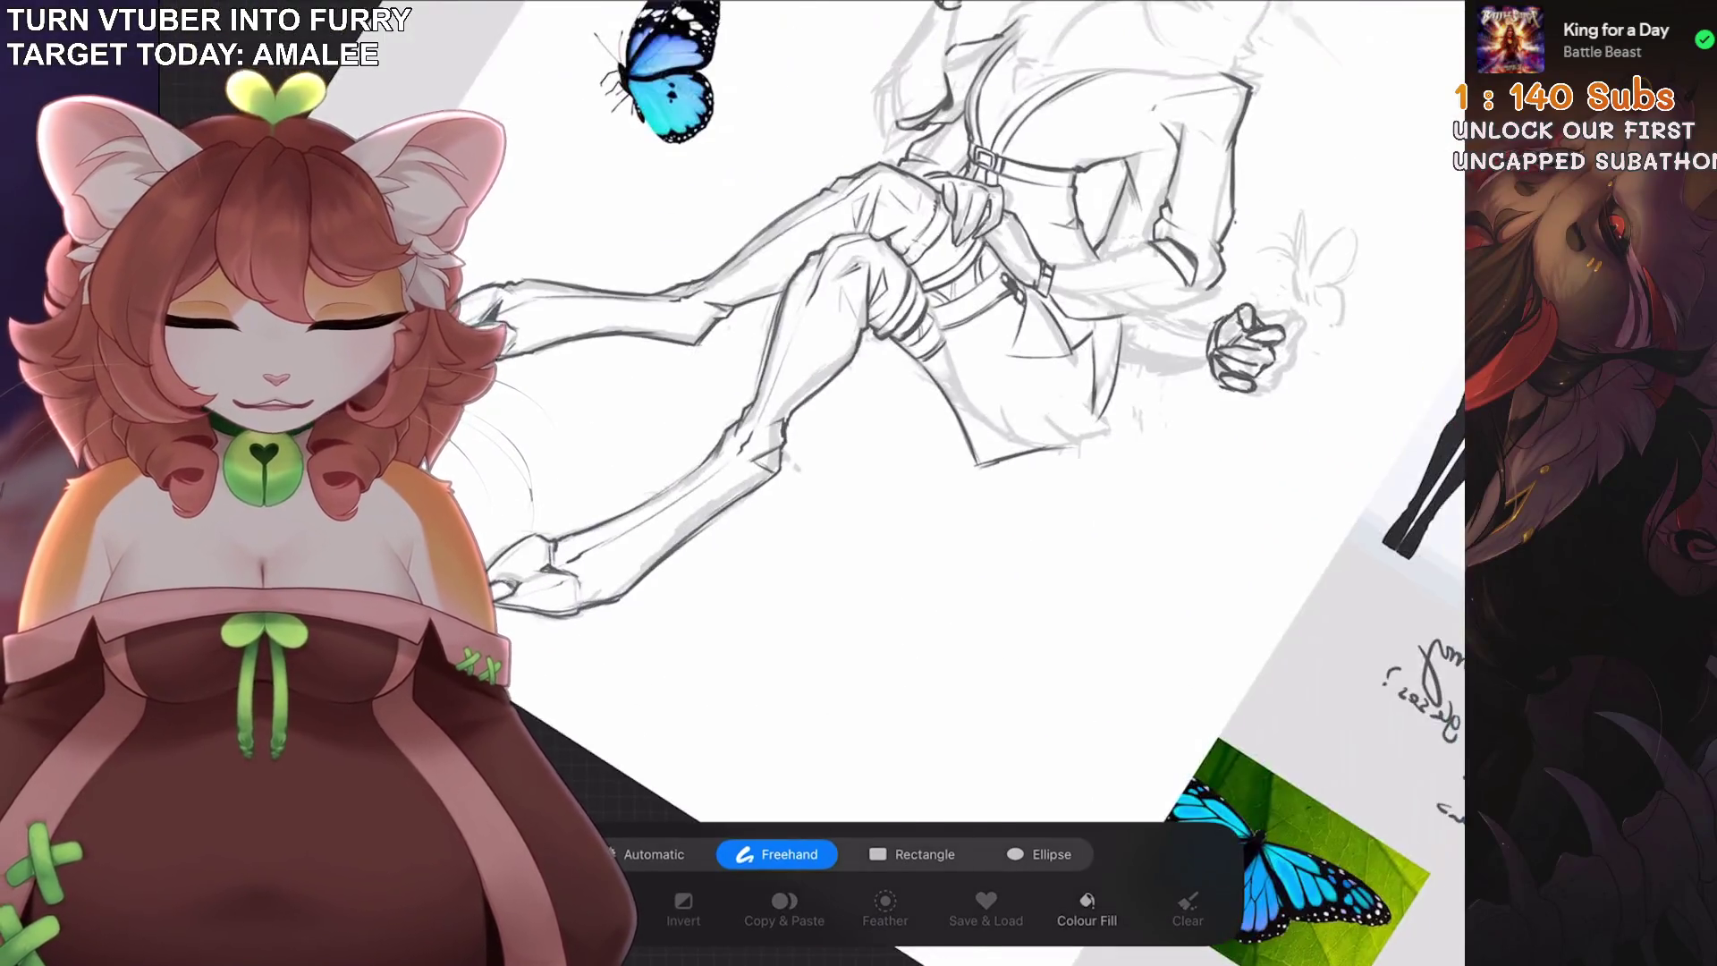
scroll(894, 447, down, 3)
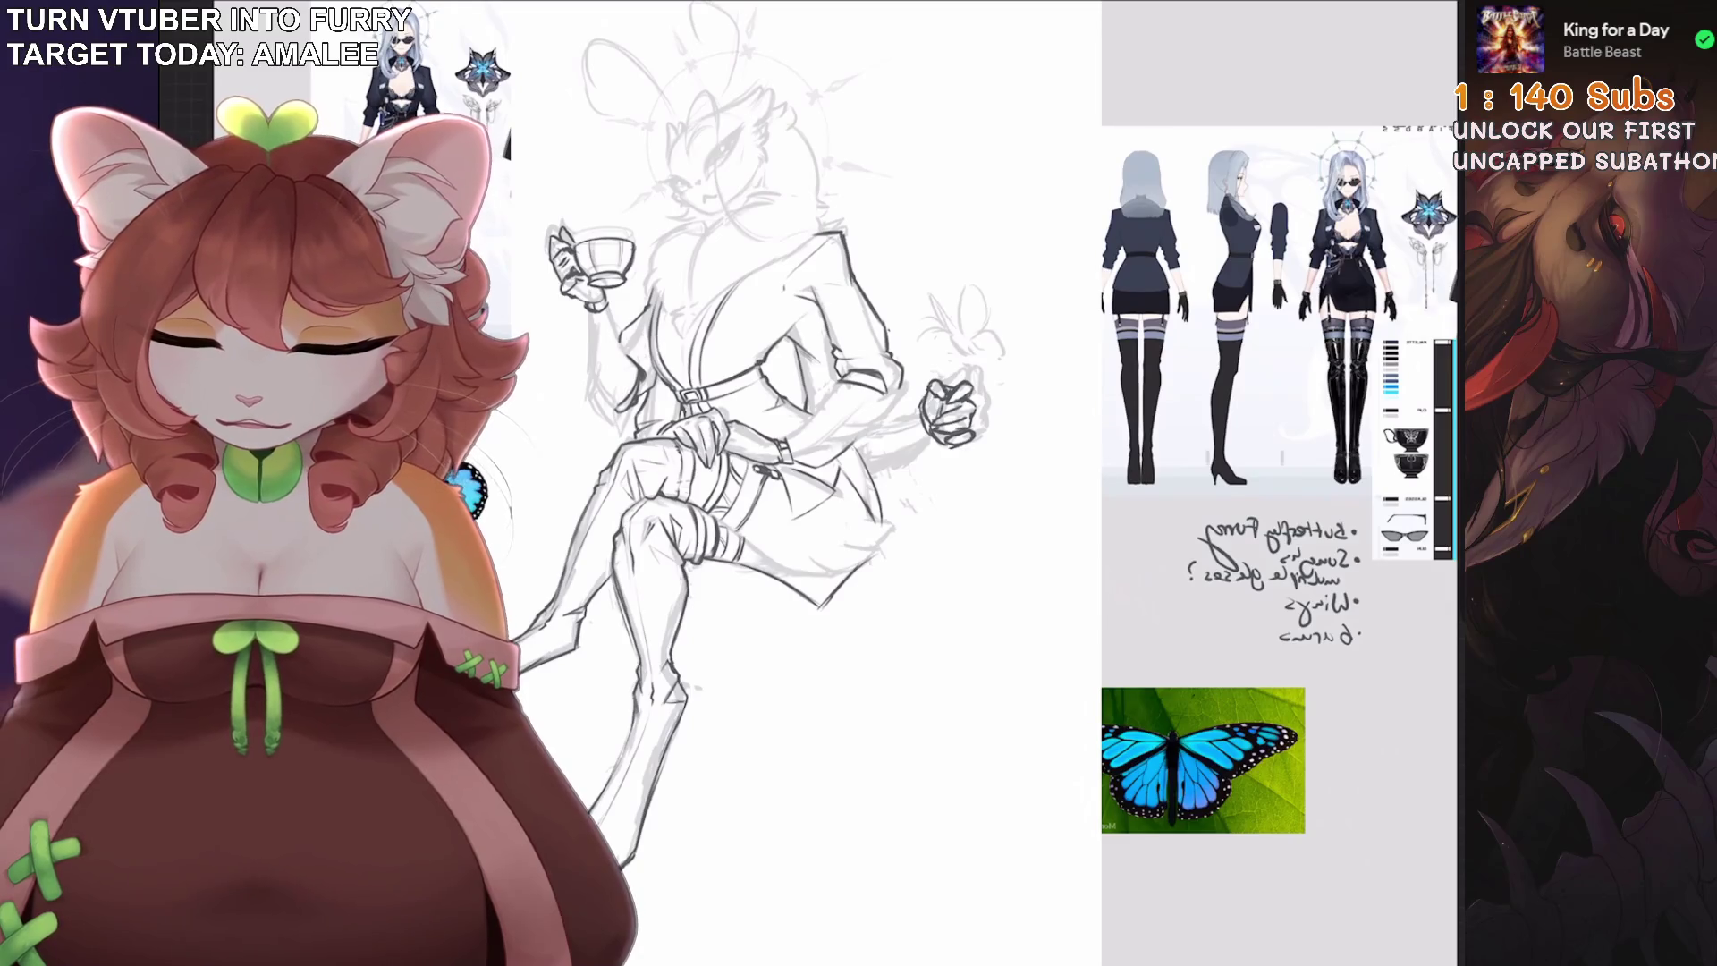
key(ctrl+z)
key(ctrl+shift+z)
scroll(895, 447, up, 1)
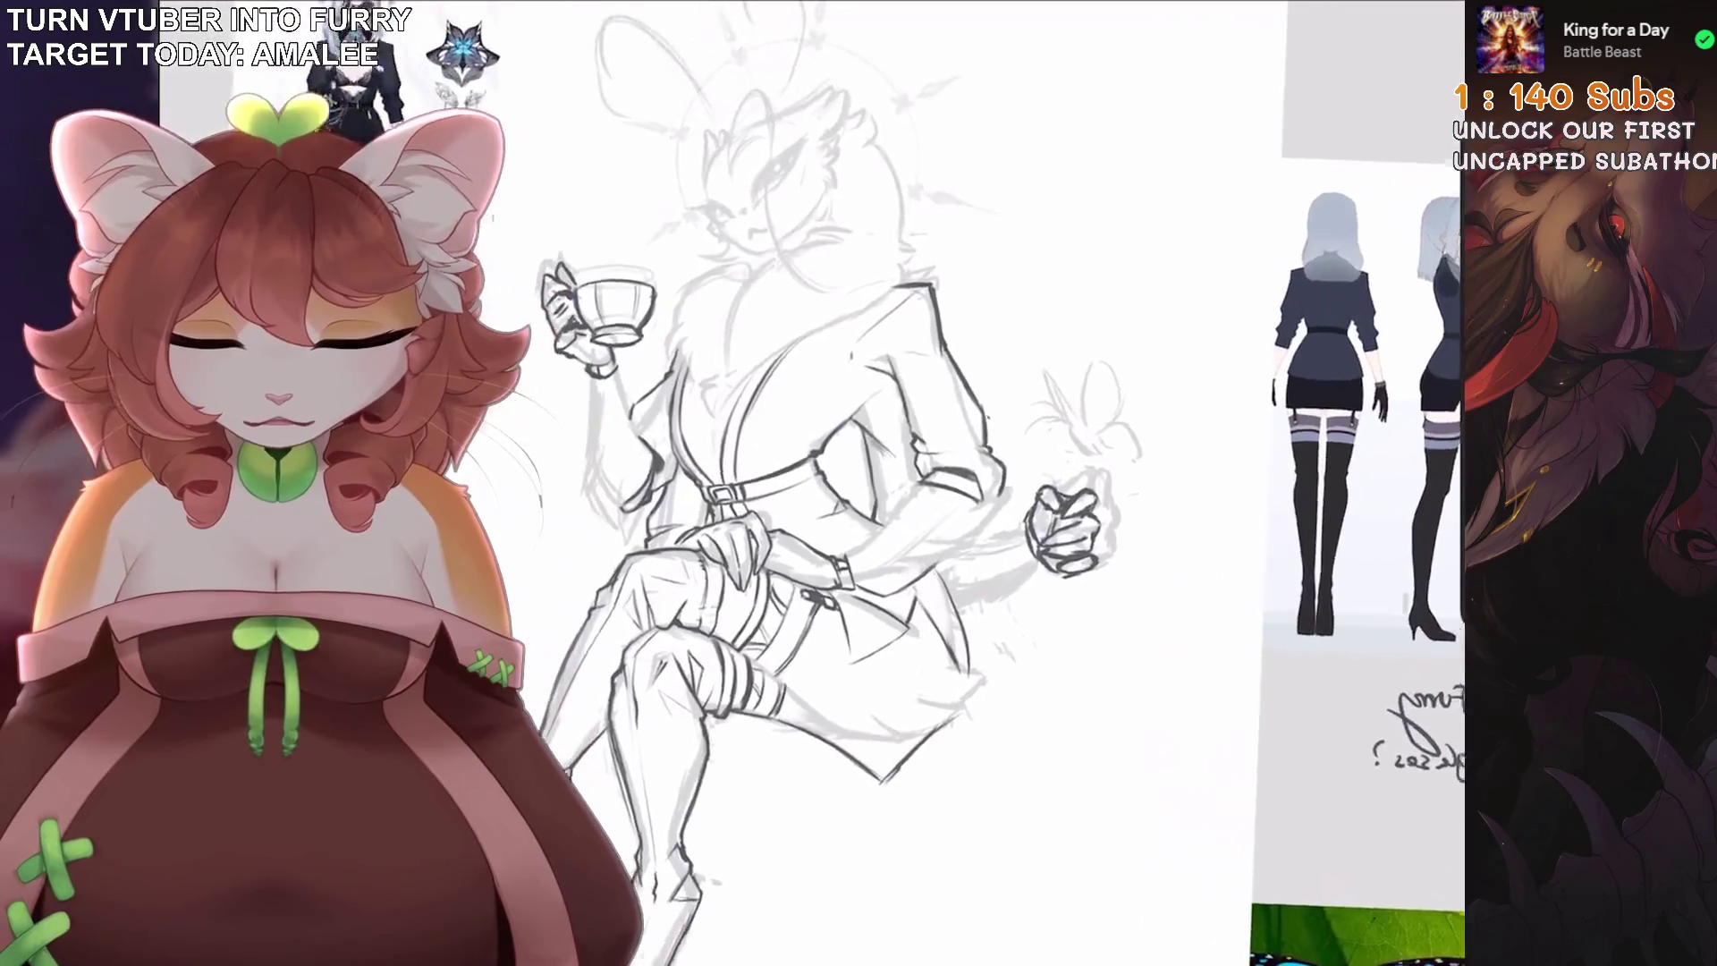
key(l)
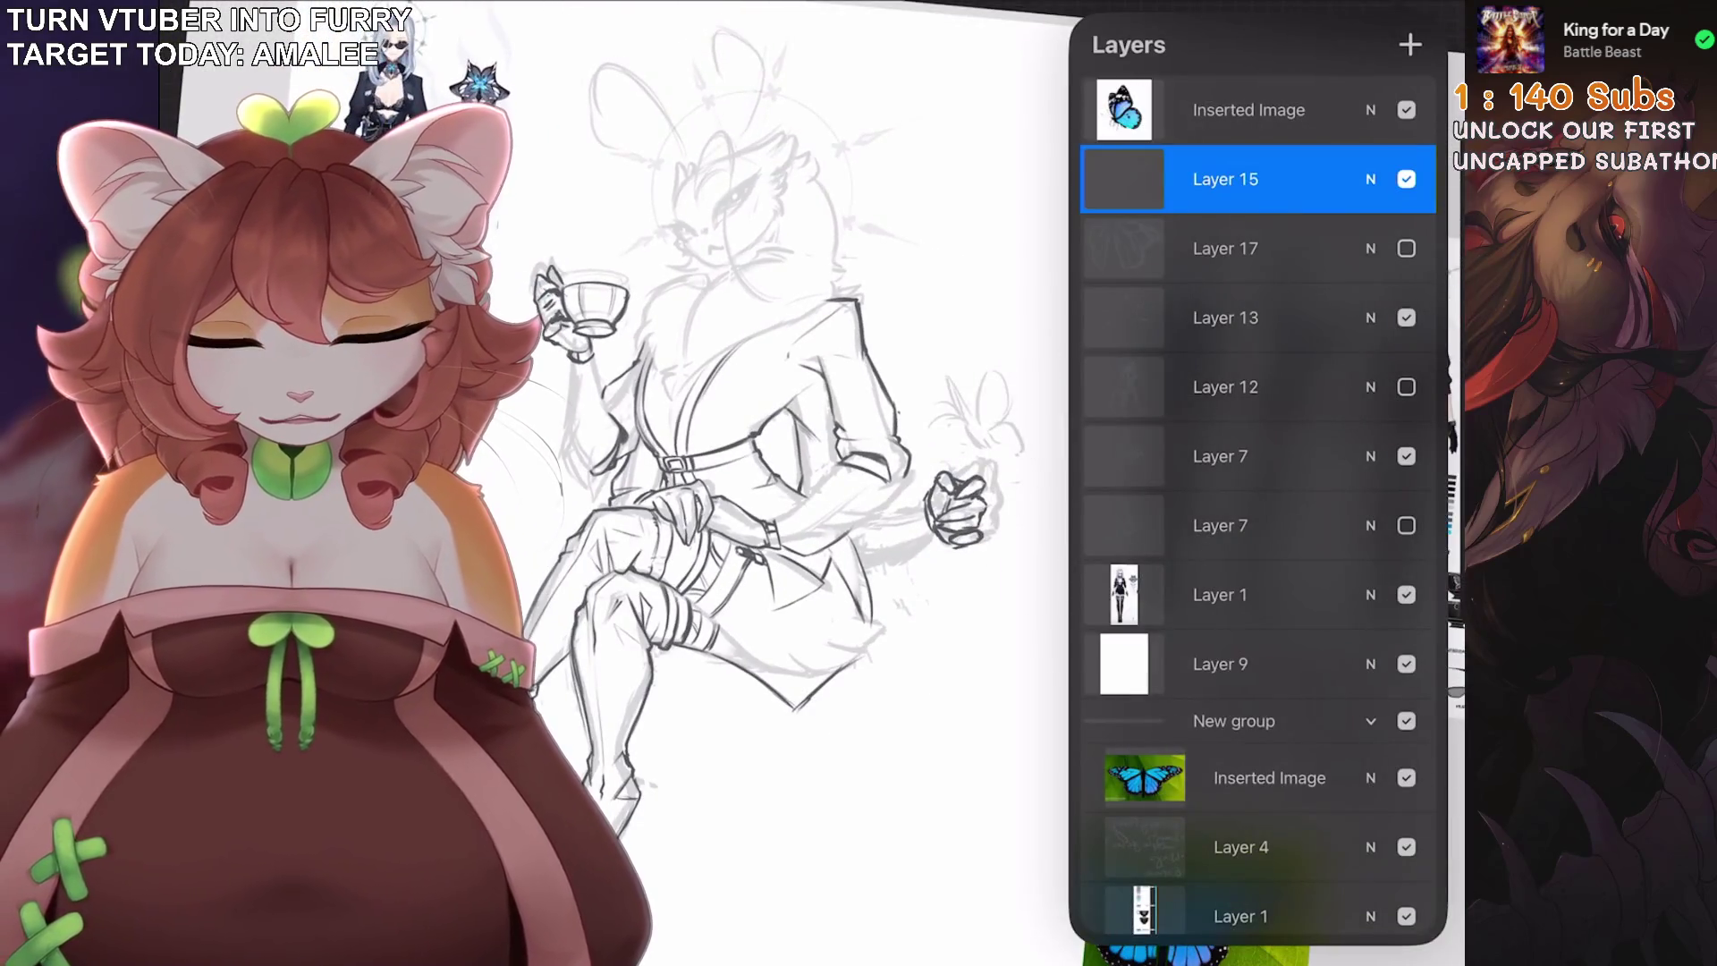
Toggle Layer 13's visibility on and off to compare, leaving it as before.
click(1406, 317)
click(1406, 318)
click(1406, 318)
click(1406, 317)
click(1405, 318)
scroll(805, 483, down, 3)
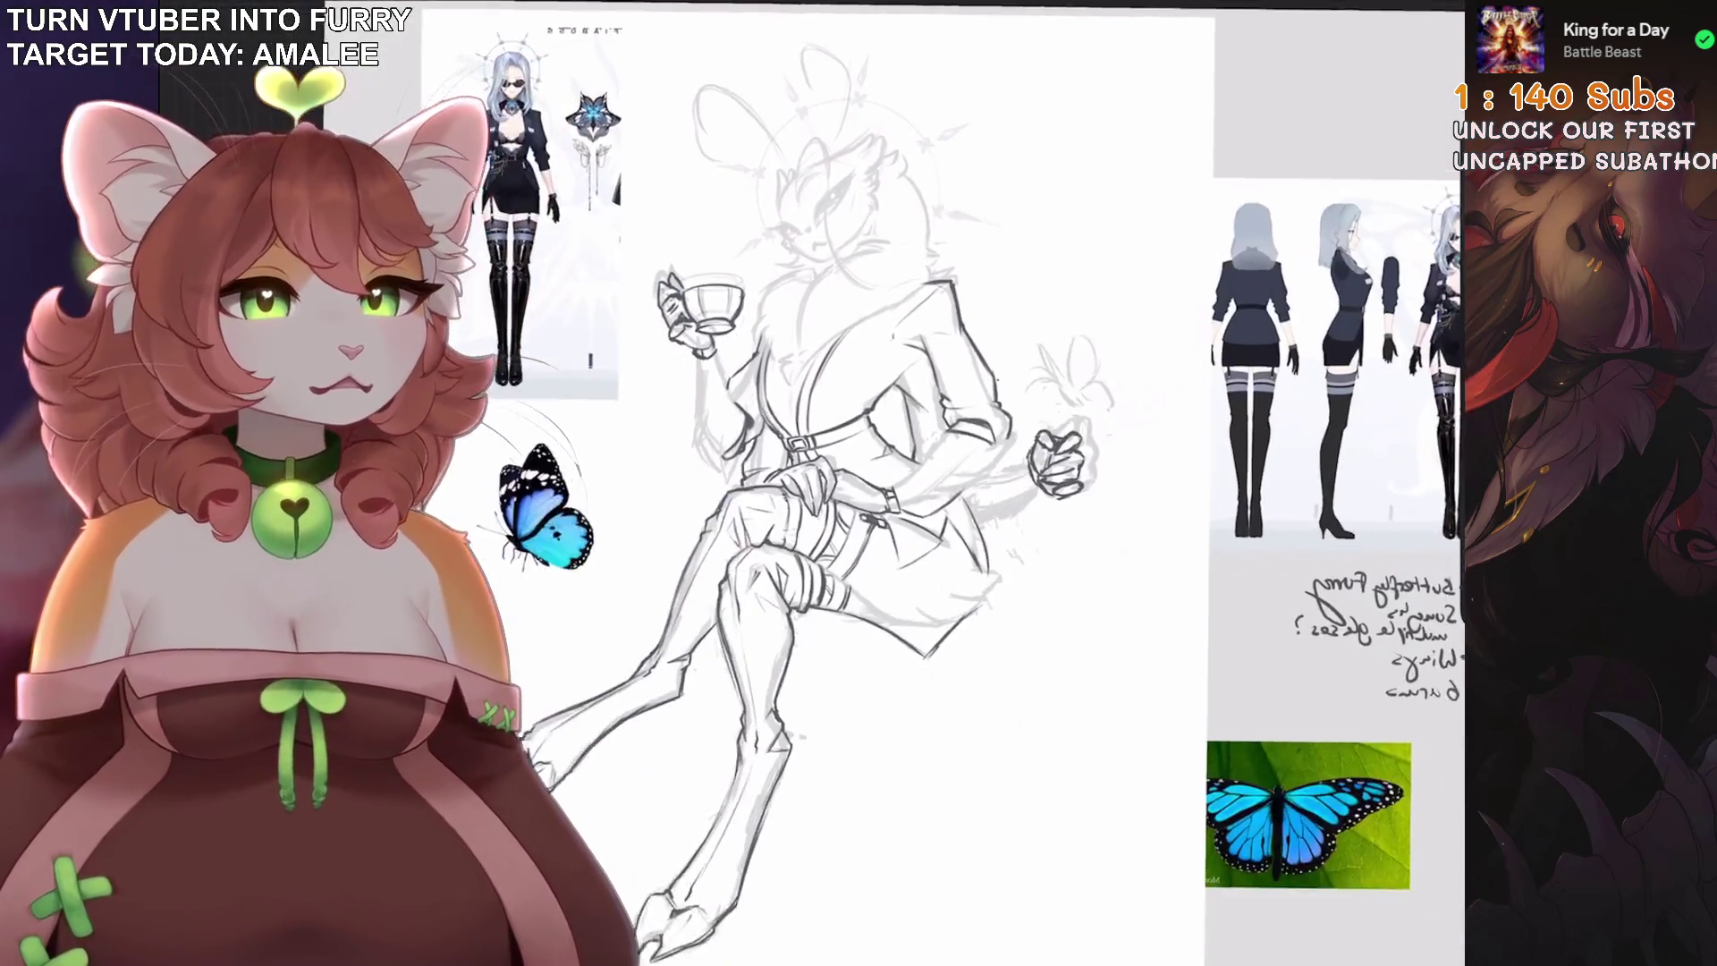
scroll(805, 447, up, 3)
Duplicate the Layer 17 wing sketch and make the copy visible and active.
key(l)
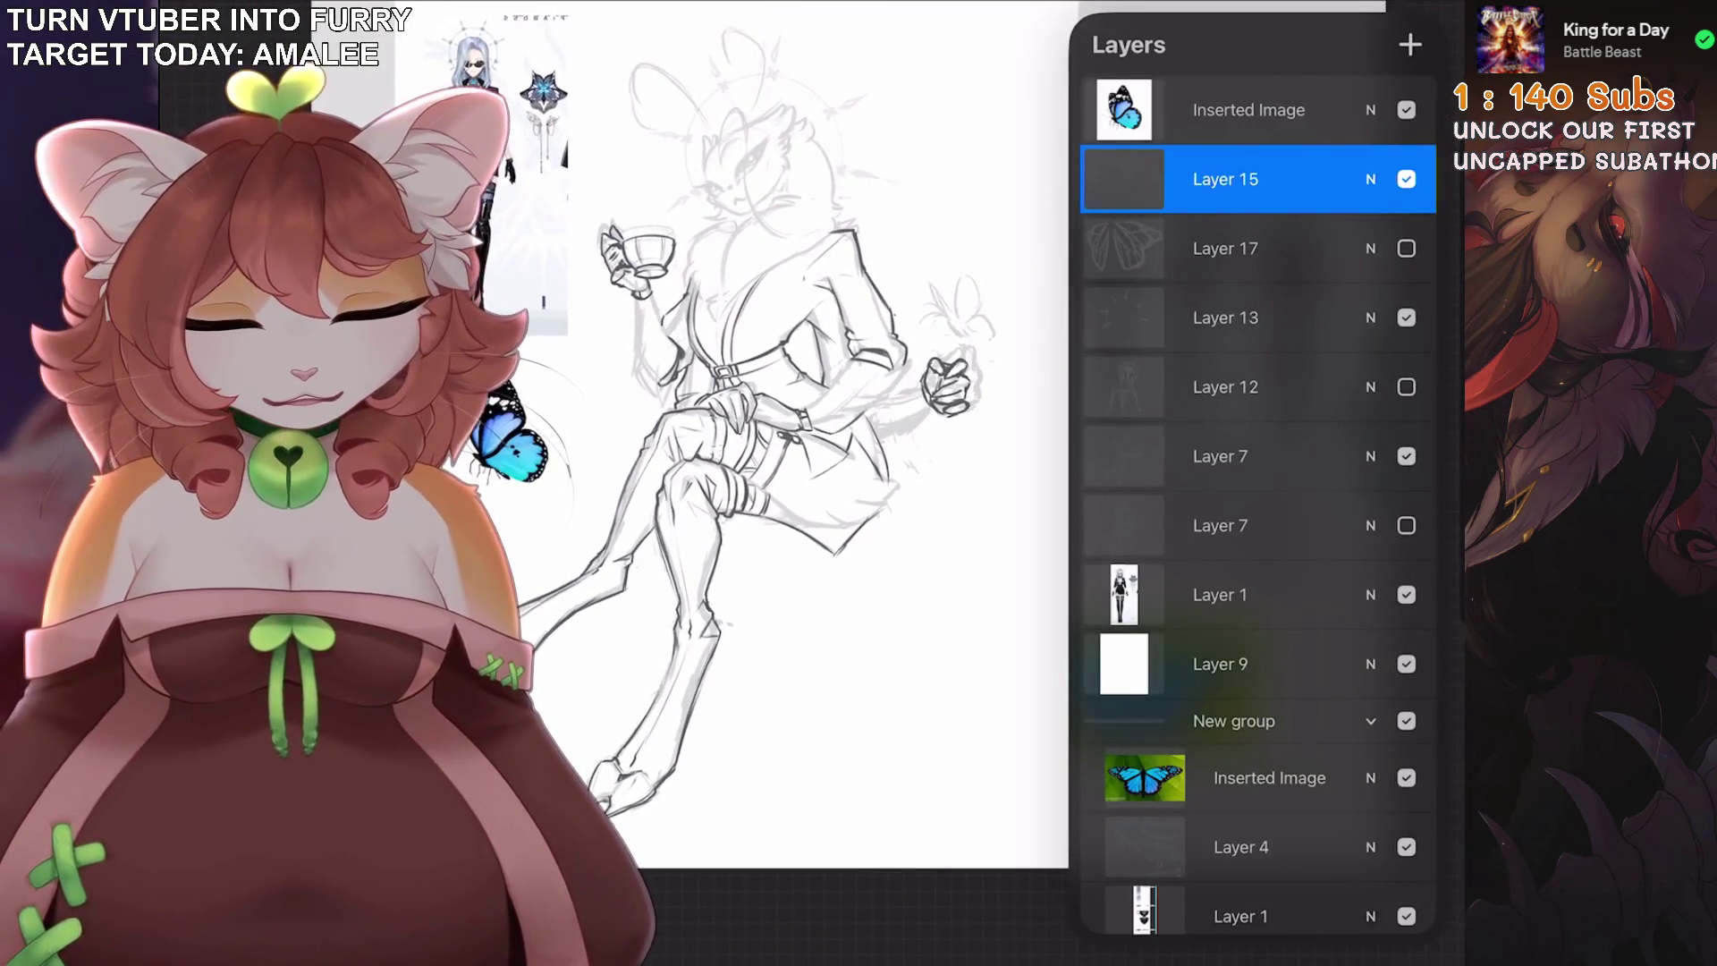
click(1226, 248)
click(1406, 317)
click(1225, 317)
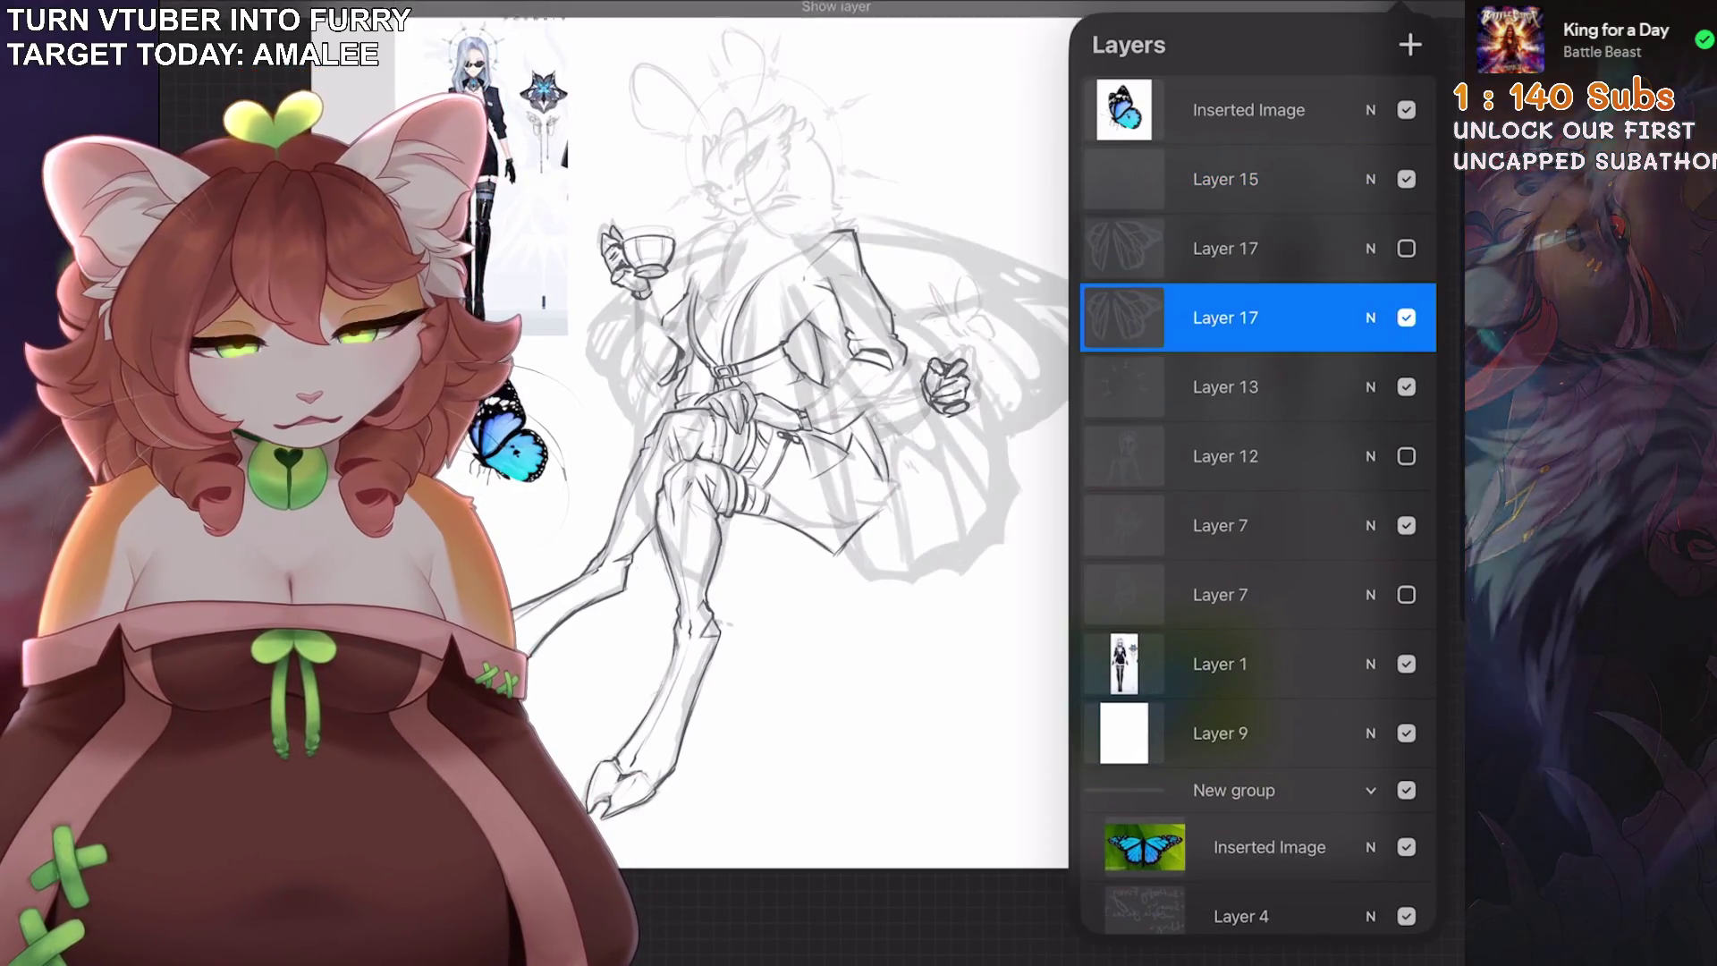
scroll(805, 447, up, 2)
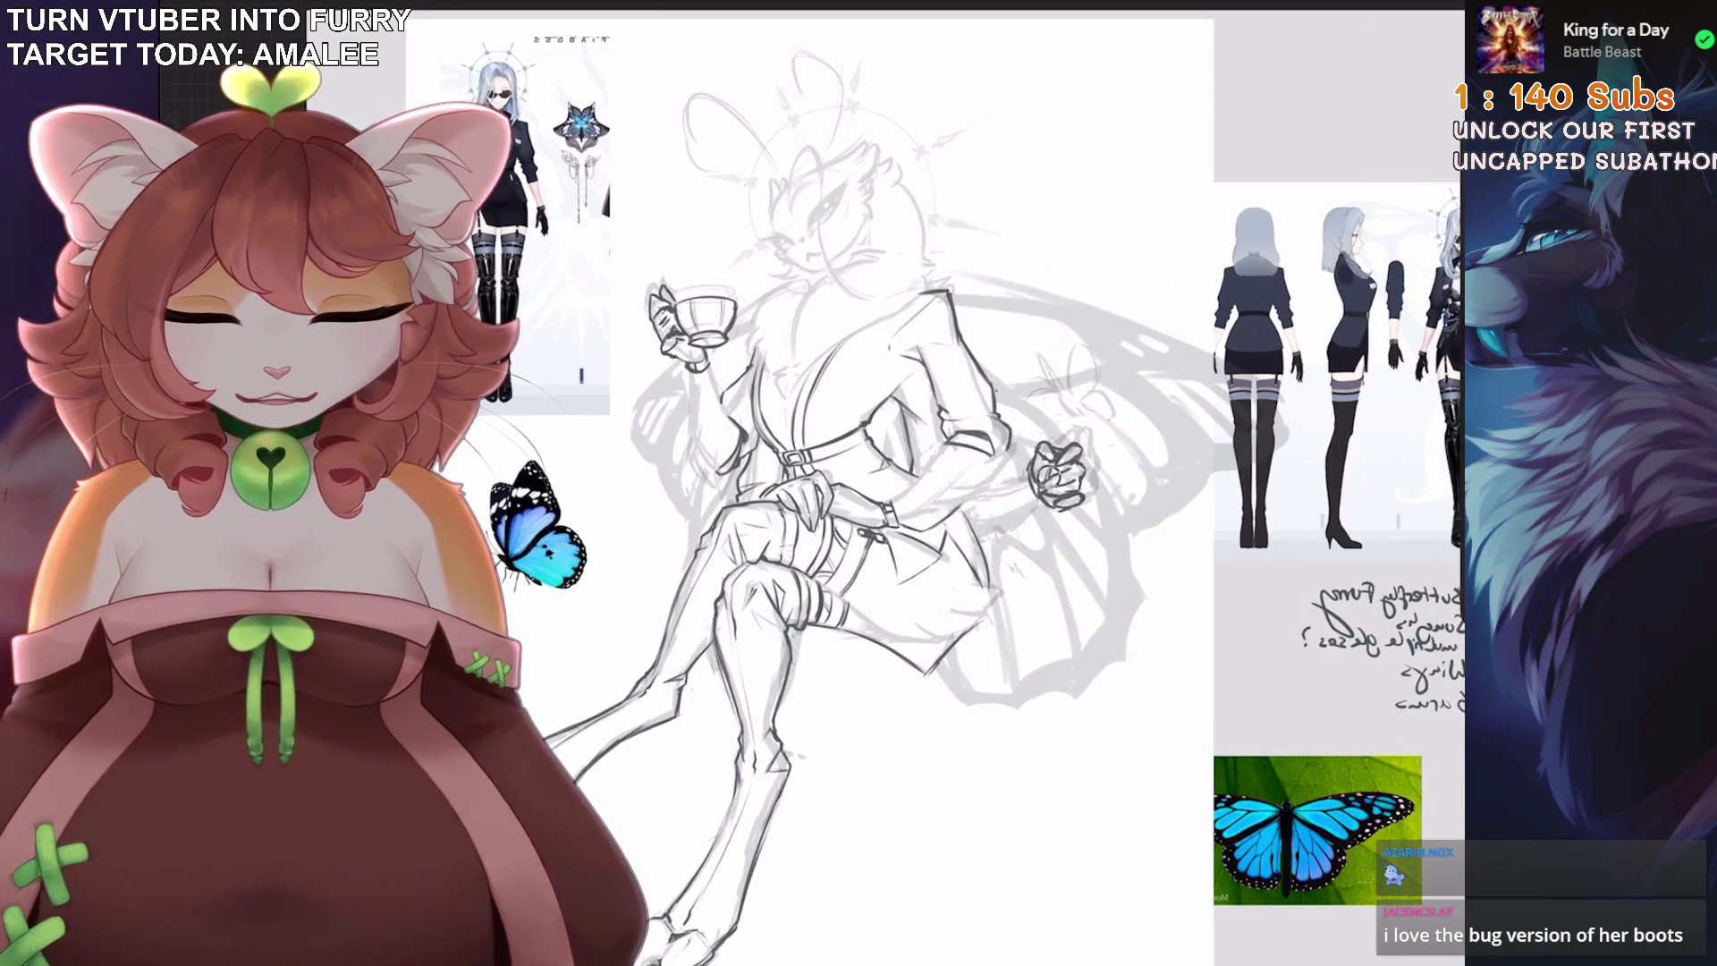
Move a Layer 7 so it sits directly below Layer 12.
key(l)
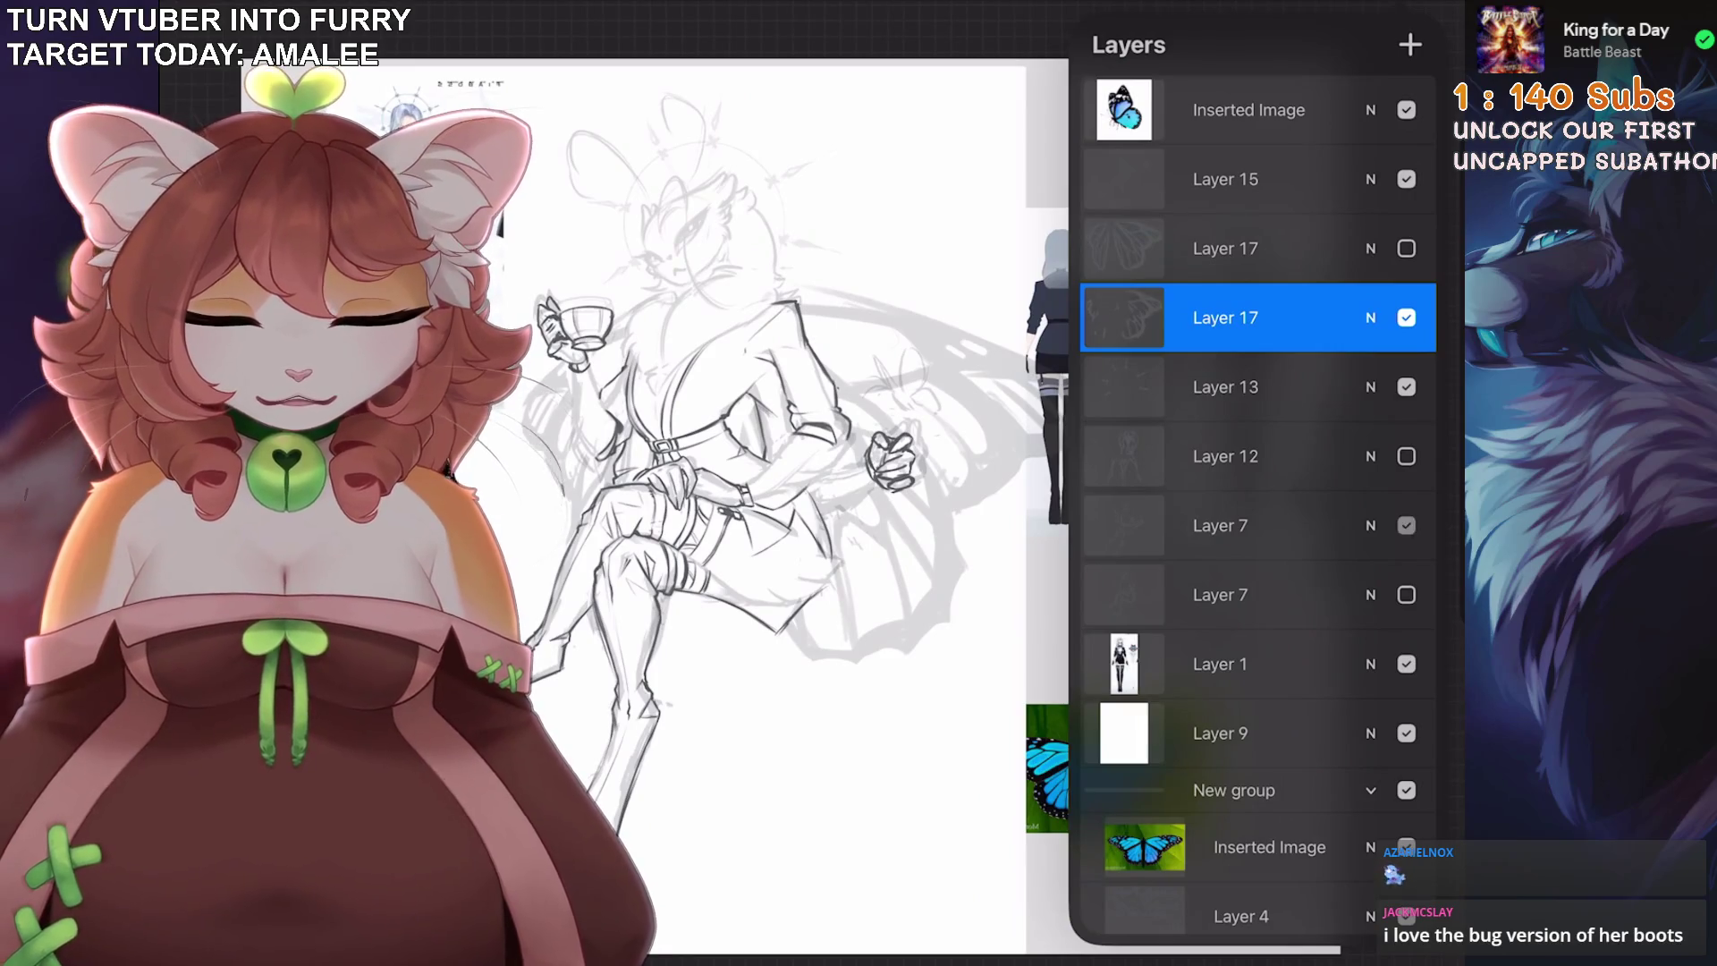
drag(1252, 525, 1252, 526)
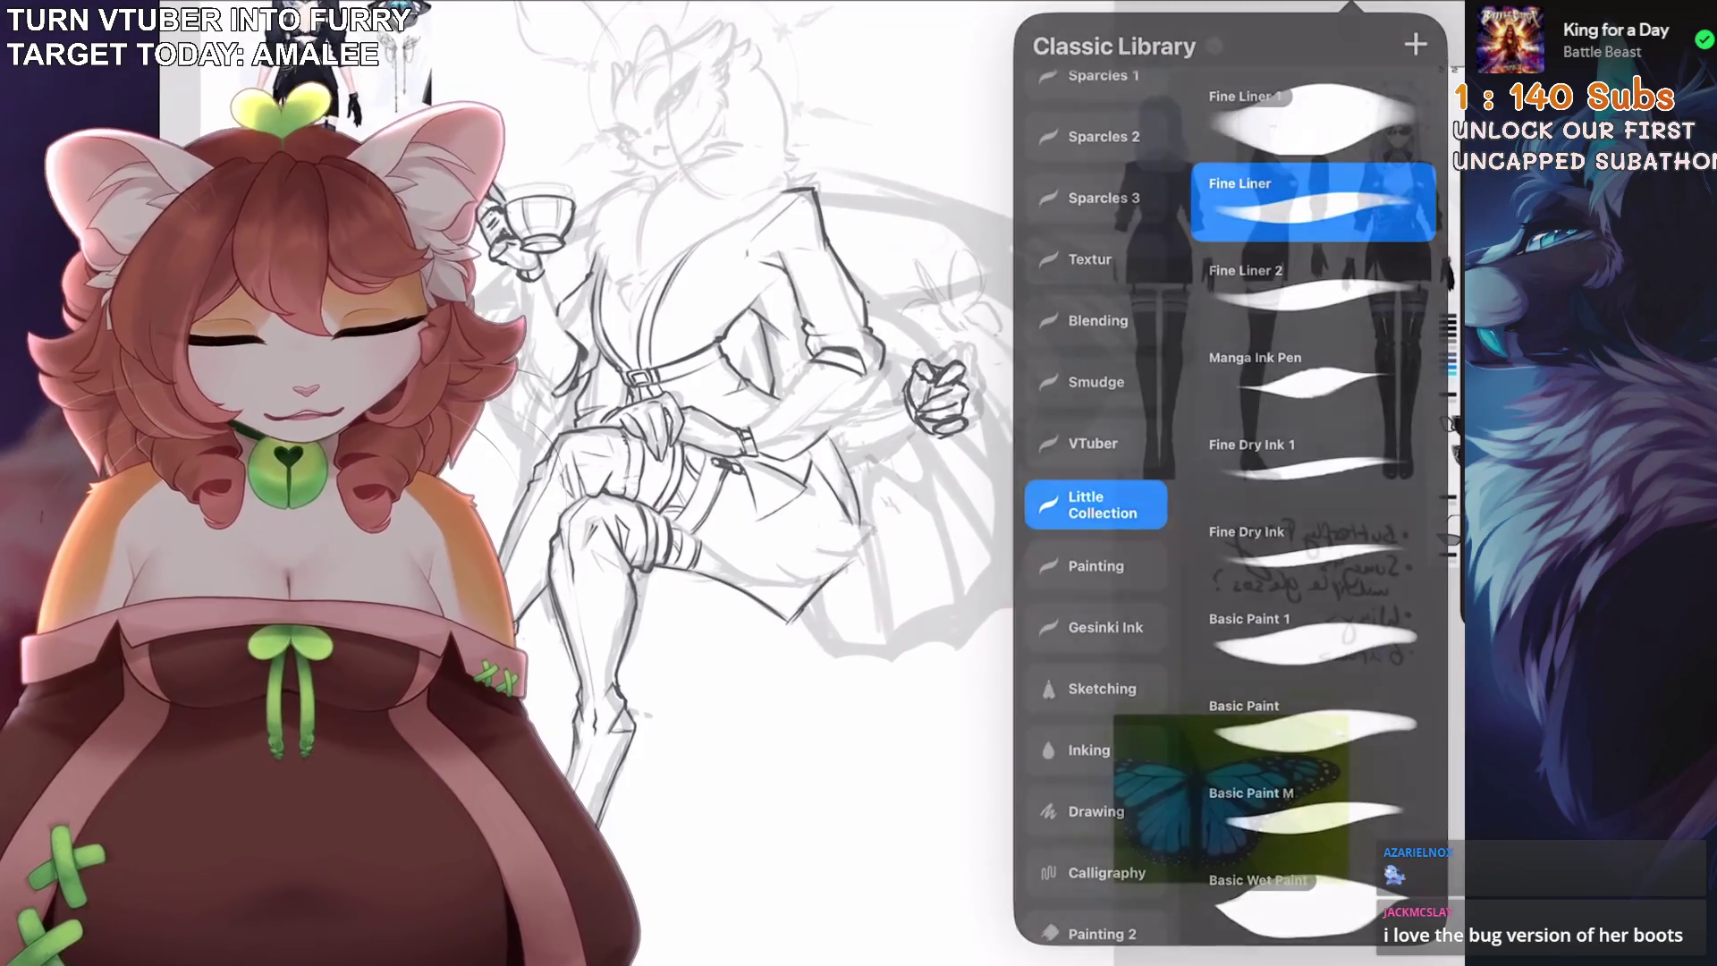
click(981, 421)
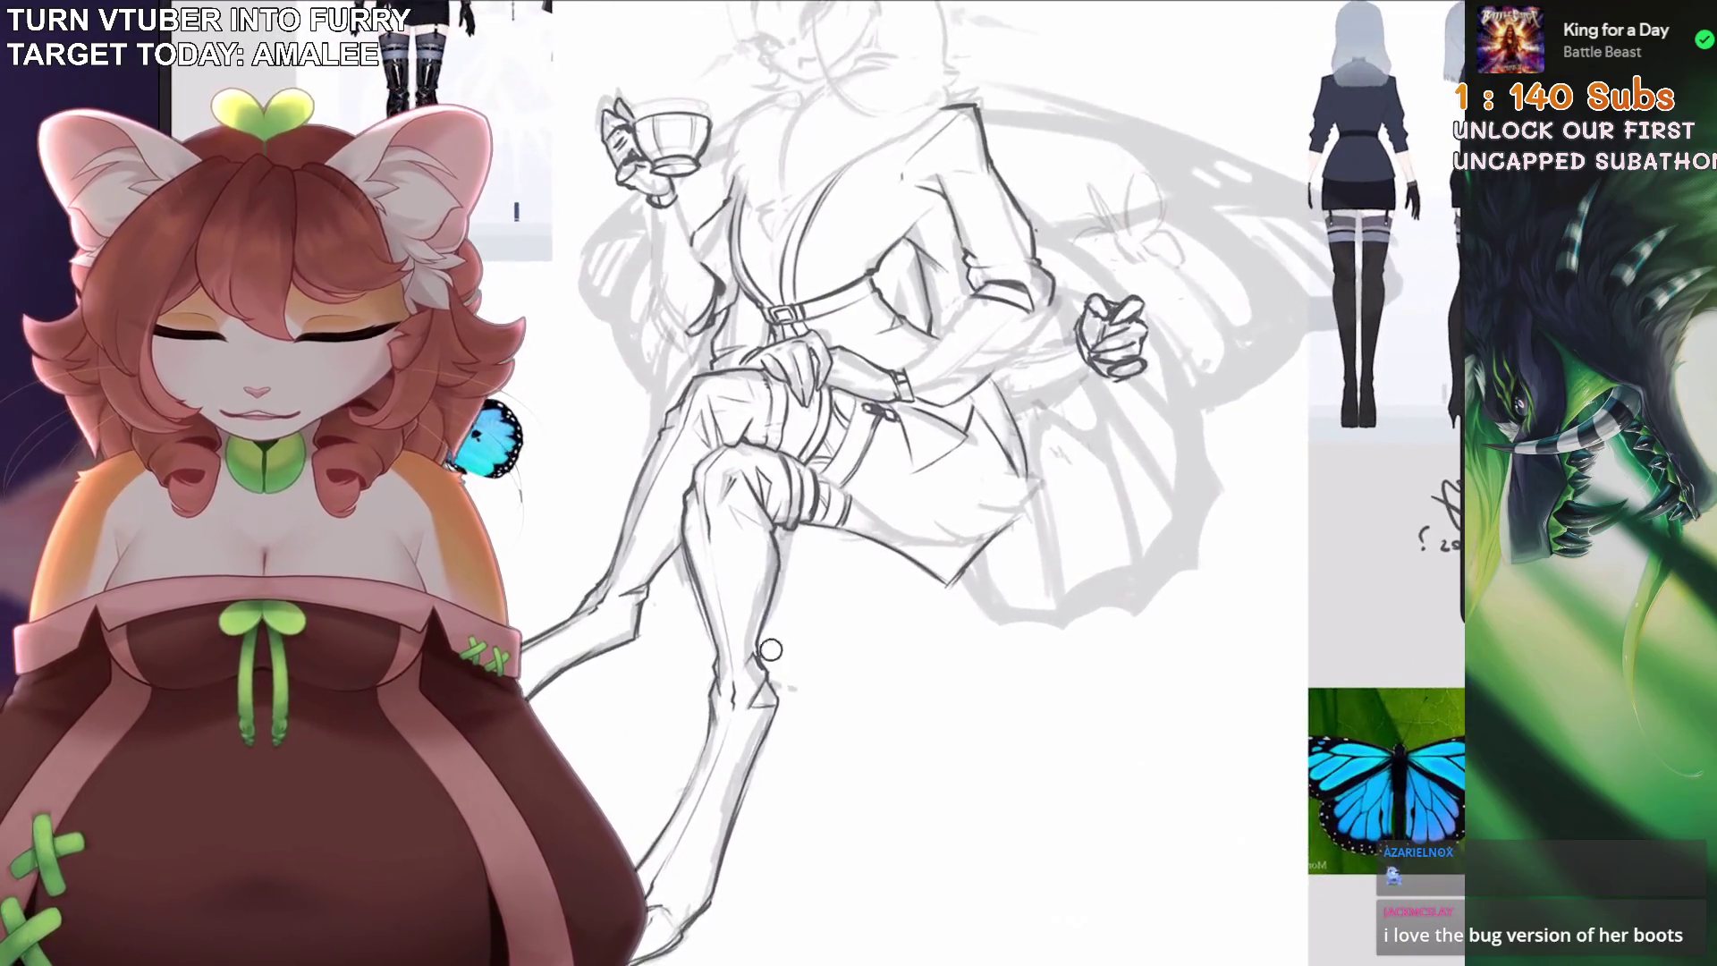
Select Layer 12, then each of the two Layer 17 copies in turn.
click(1400, 7)
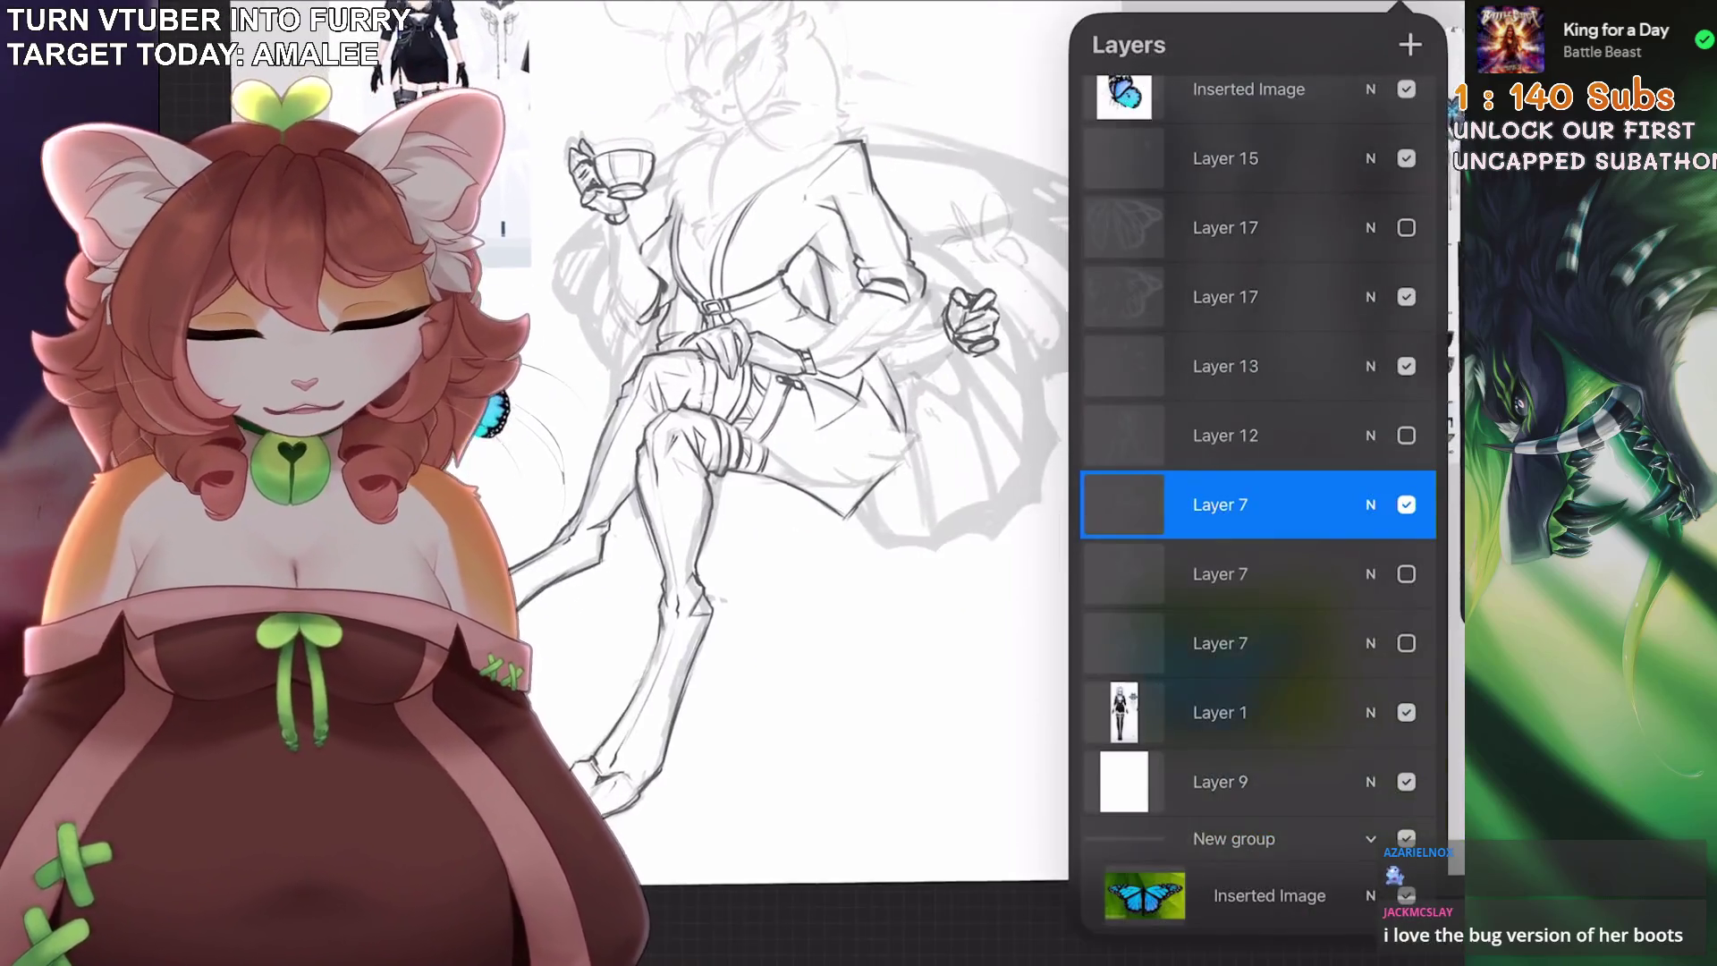
click(1225, 436)
click(1225, 228)
click(1225, 297)
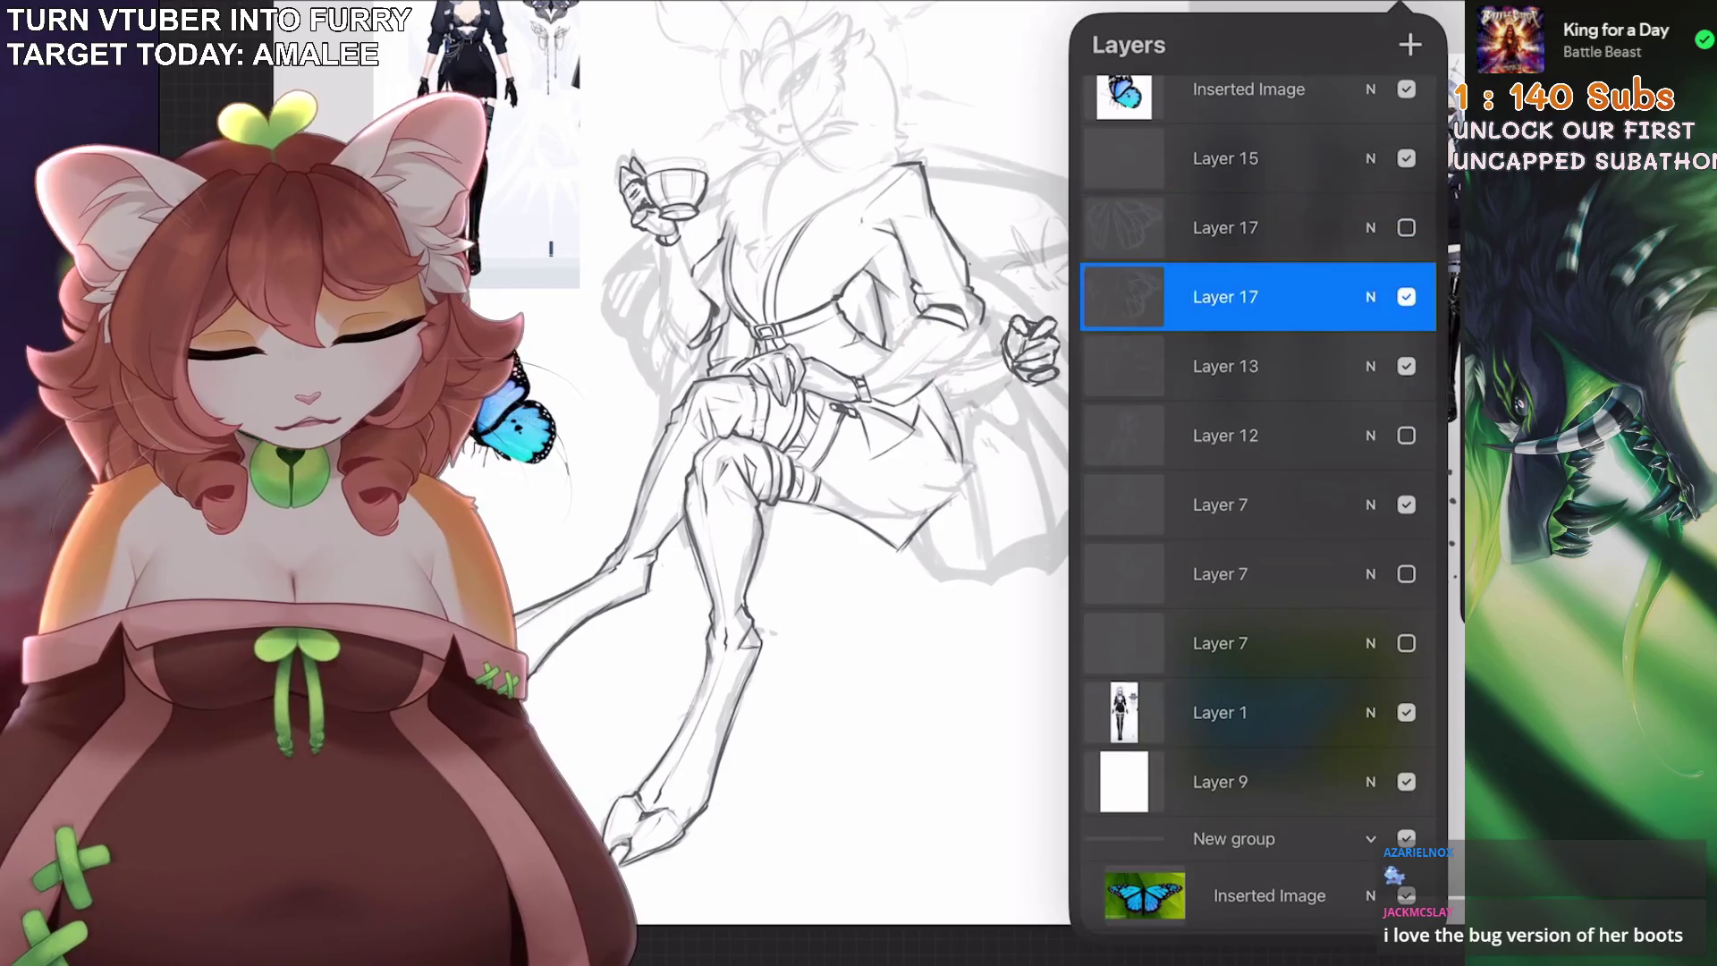
click(758, 588)
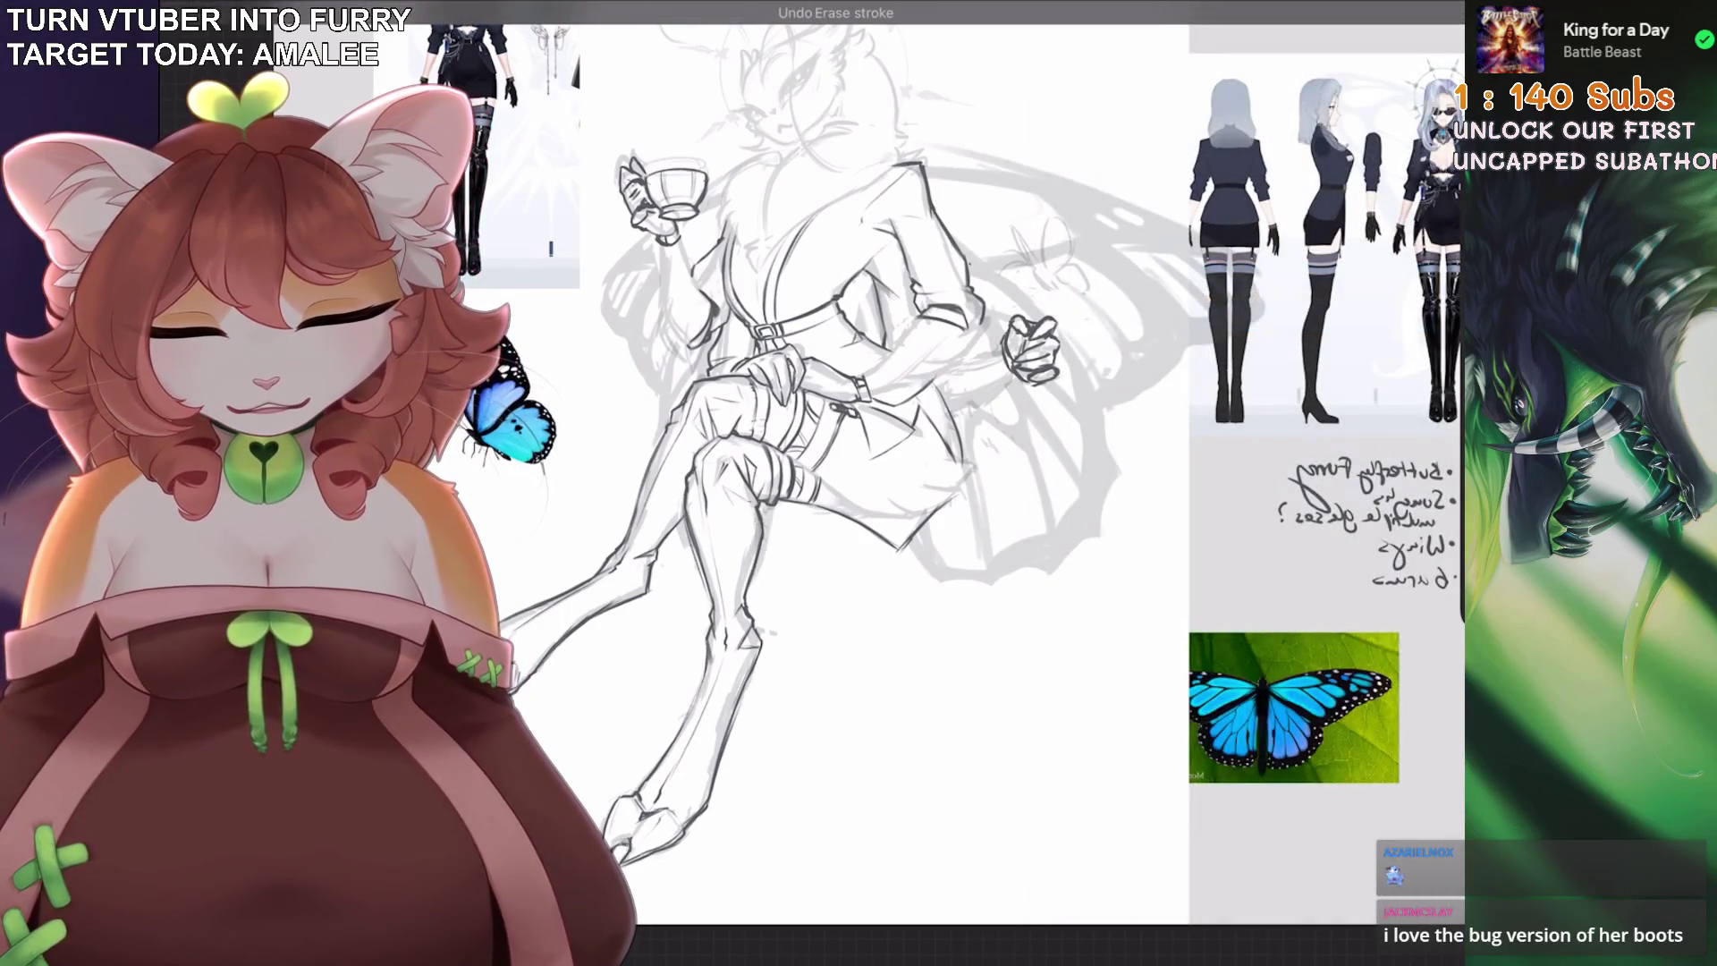
Duplicate the Layer 12 chair sketch, show the copy and raise its opacity to 63%.
scroll(760, 536, down, 5)
scroll(760, 536, up, 5)
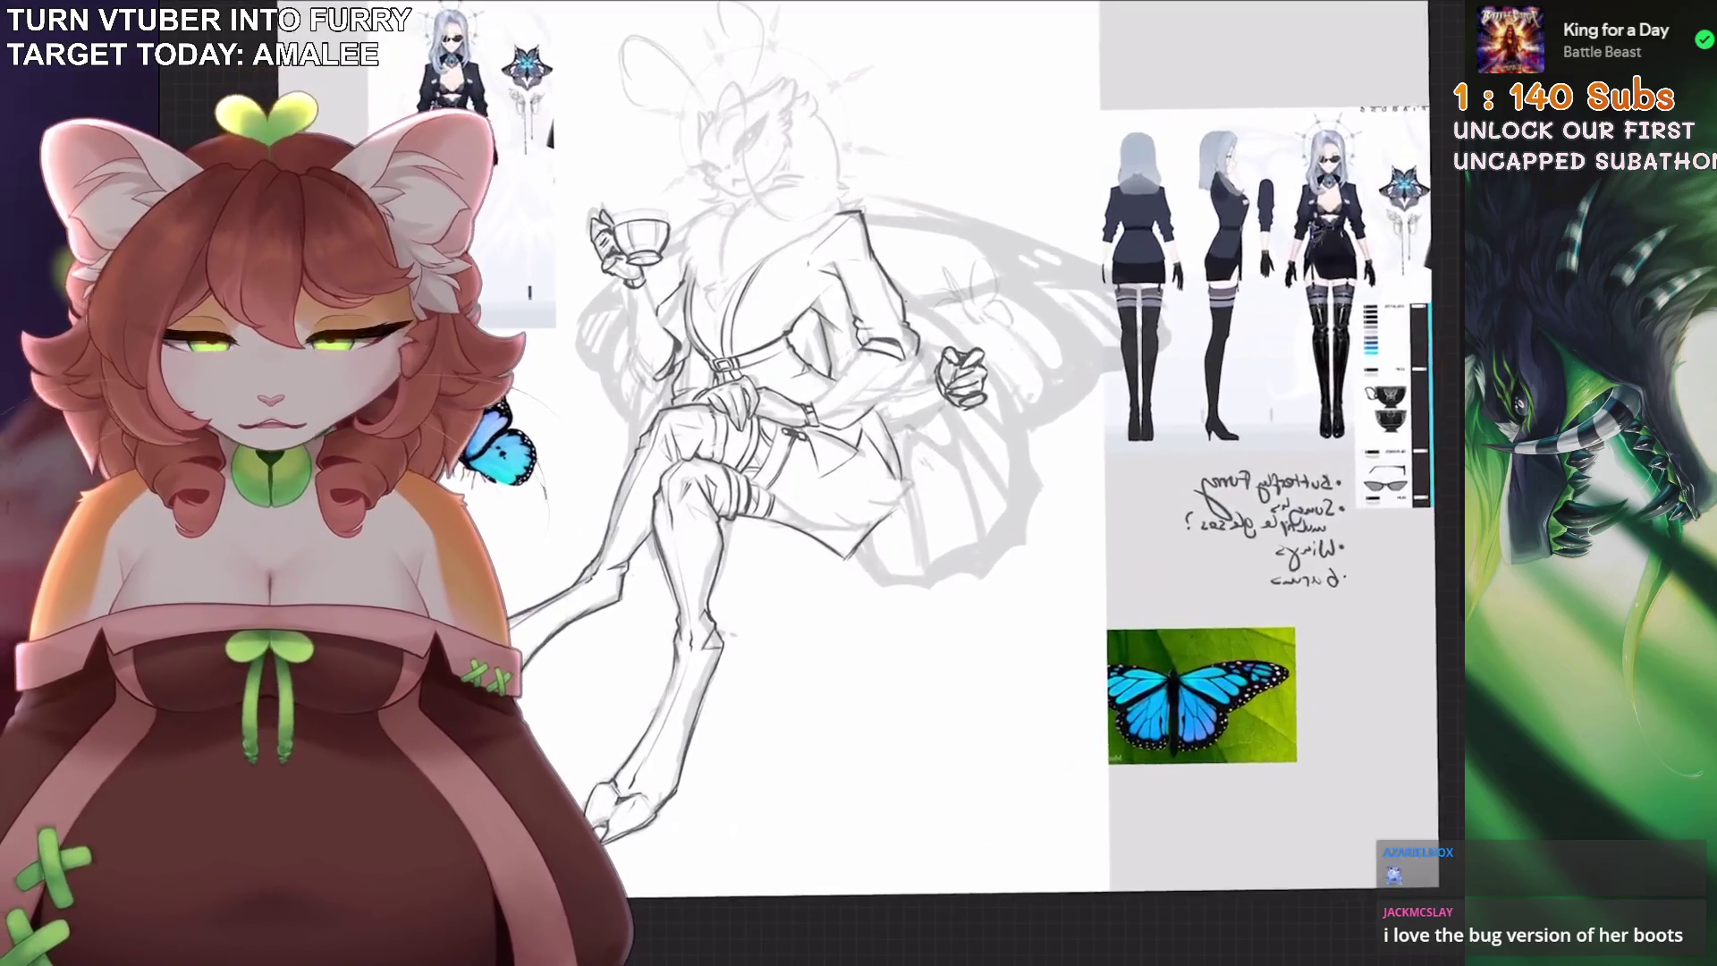
click(1399, 9)
click(1225, 386)
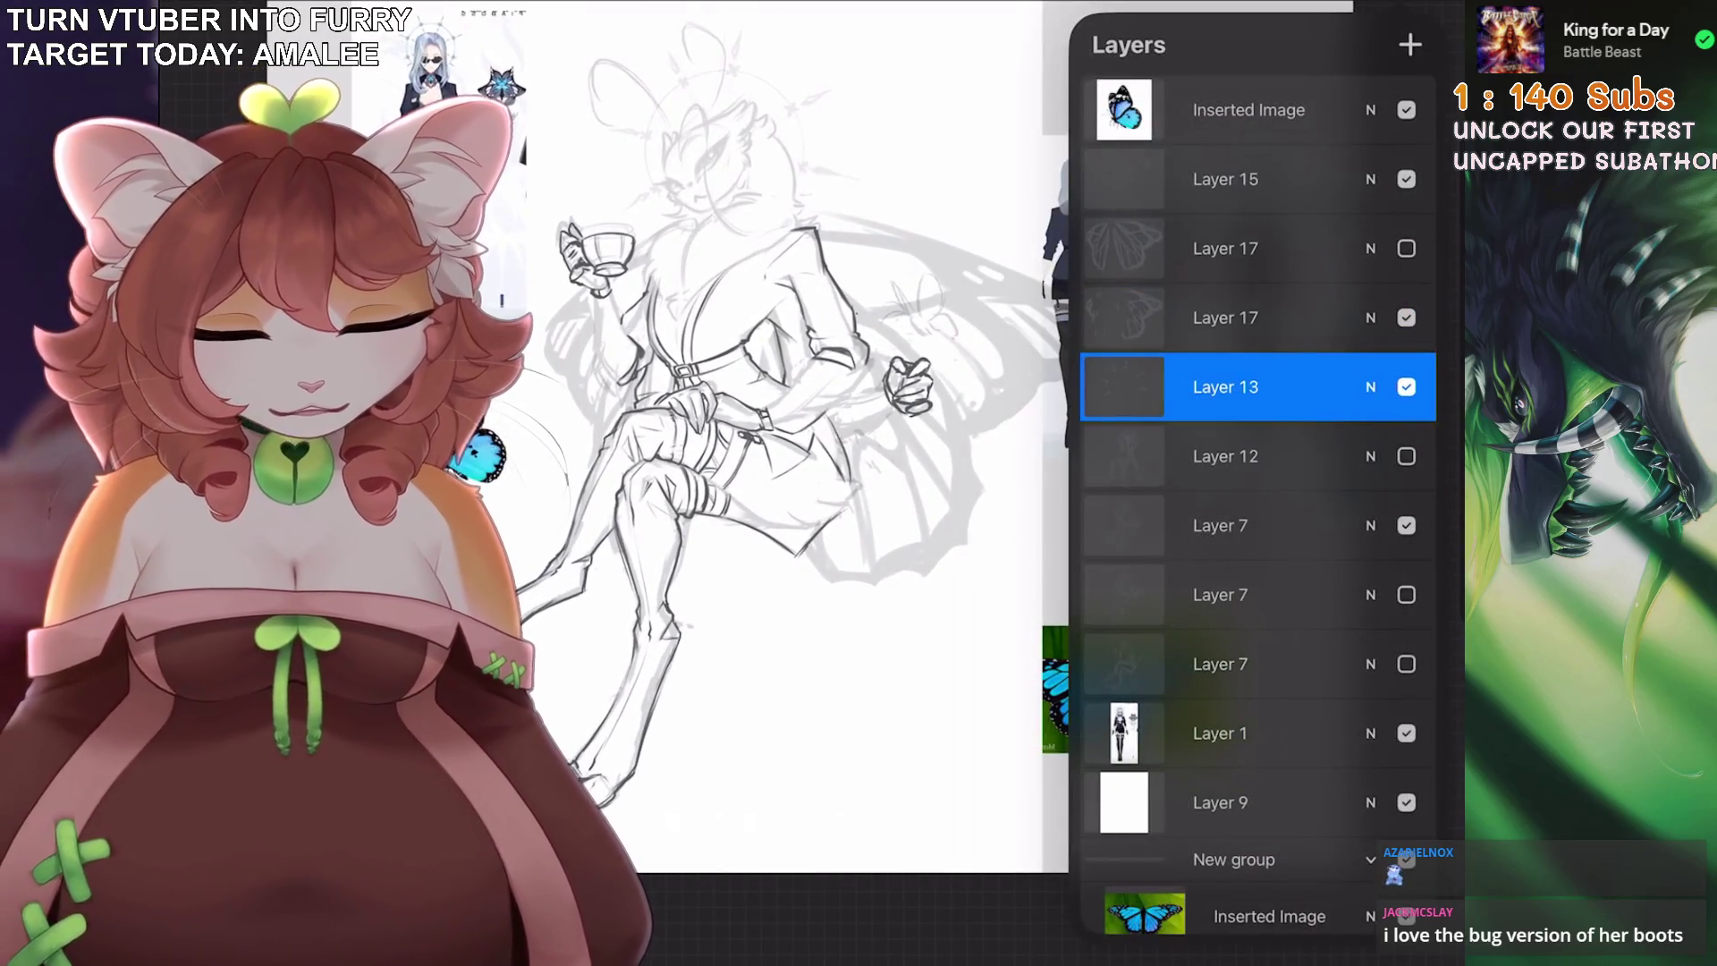
mouse_move(1296, 456)
mouse_down()
mouse_move(1162, 457)
mouse_move(1305, 433)
mouse_up()
click(1322, 456)
click(1406, 456)
click(1370, 456)
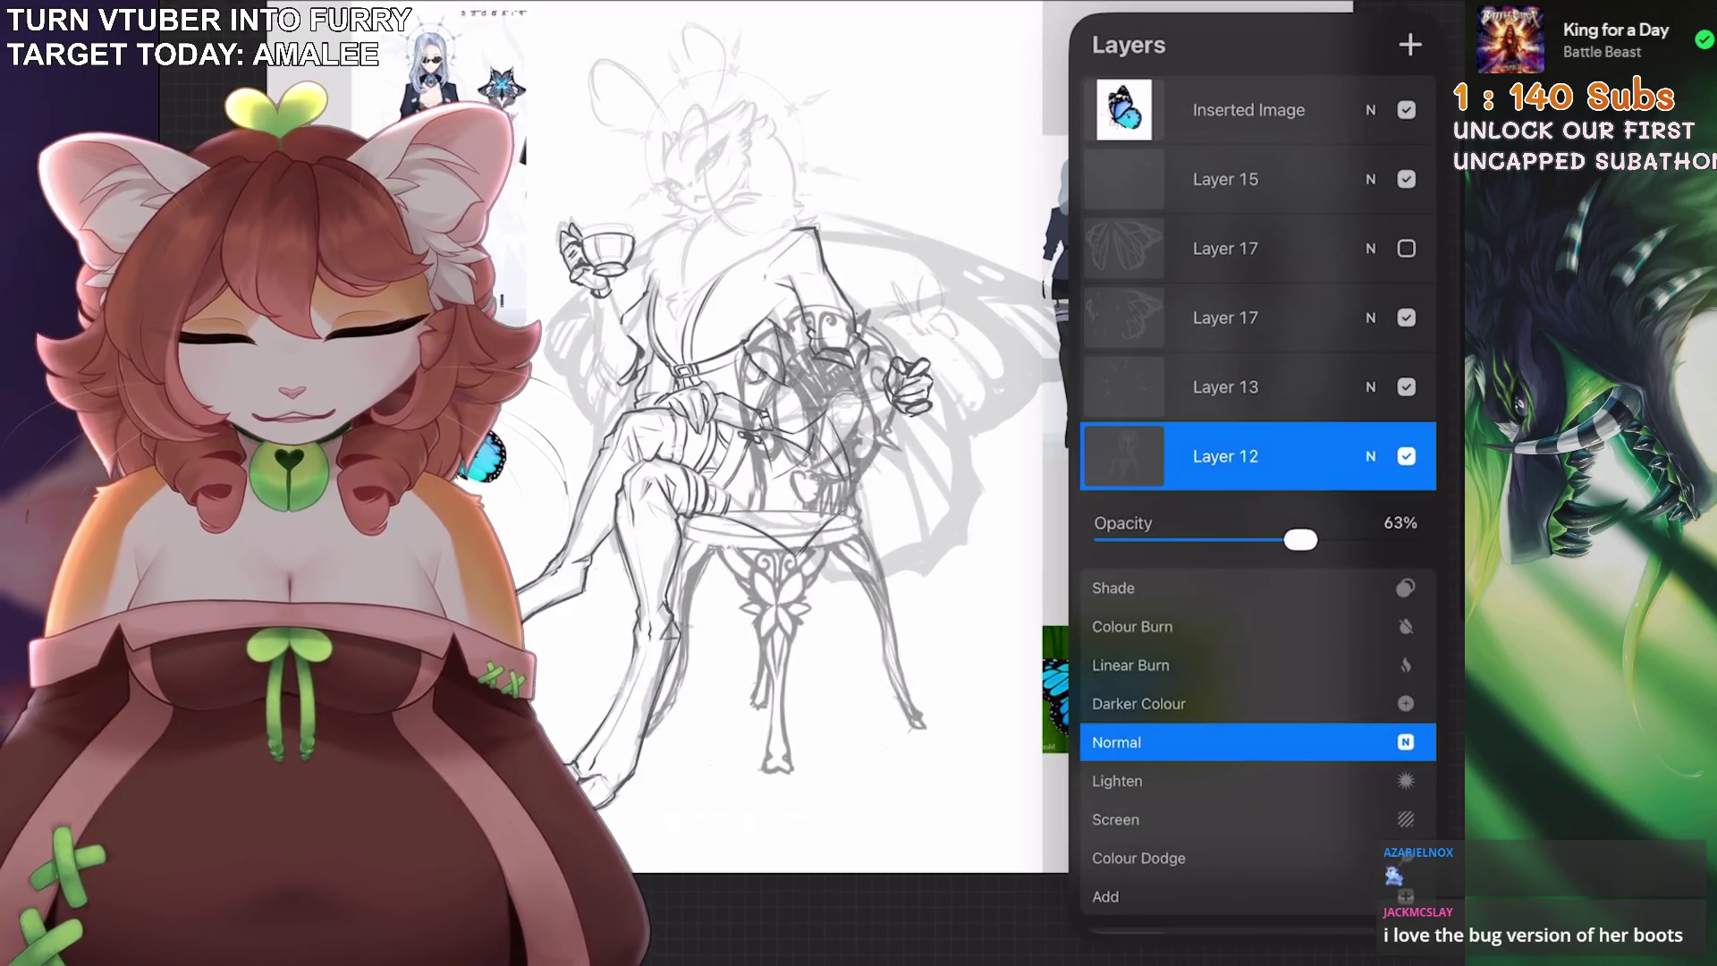
click(1370, 456)
Sketch a rough head shape over the chest, then undo those strokes.
scroll(787, 483, up, 3)
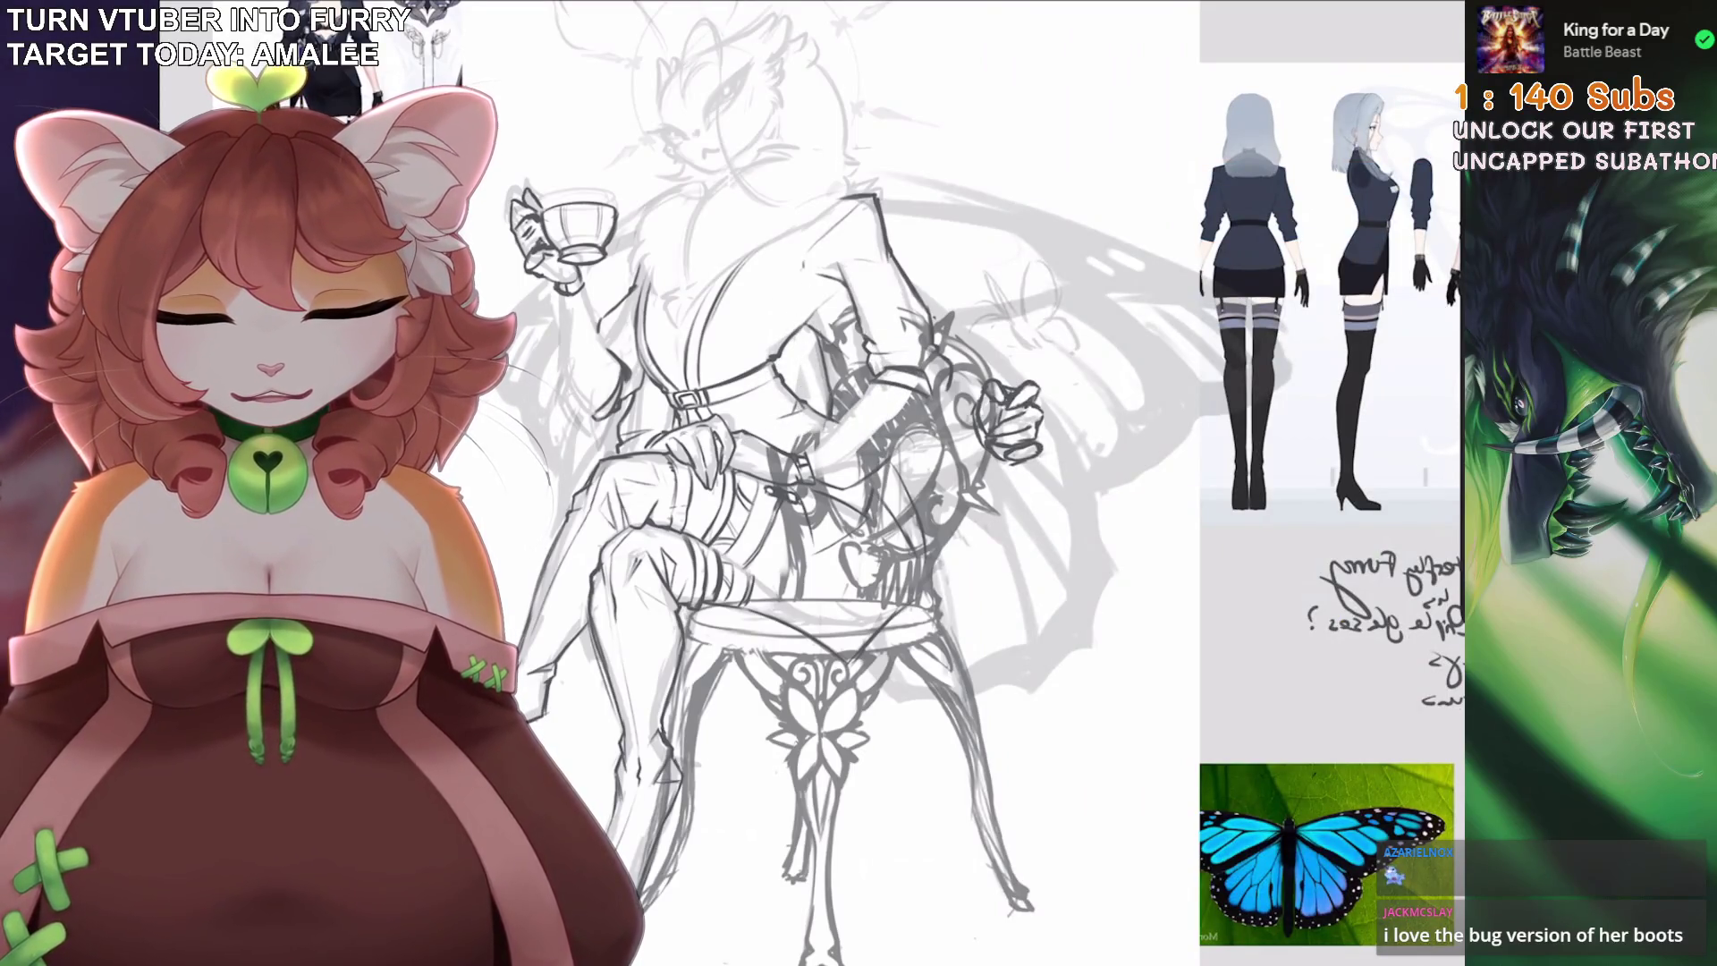
drag(805, 336, 778, 443)
mouse_move(845, 308)
mouse_down()
mouse_move(824, 536)
mouse_move(889, 498)
mouse_move(856, 628)
mouse_move(859, 572)
mouse_up()
key(ctrl+z)
key(ctrl+z)
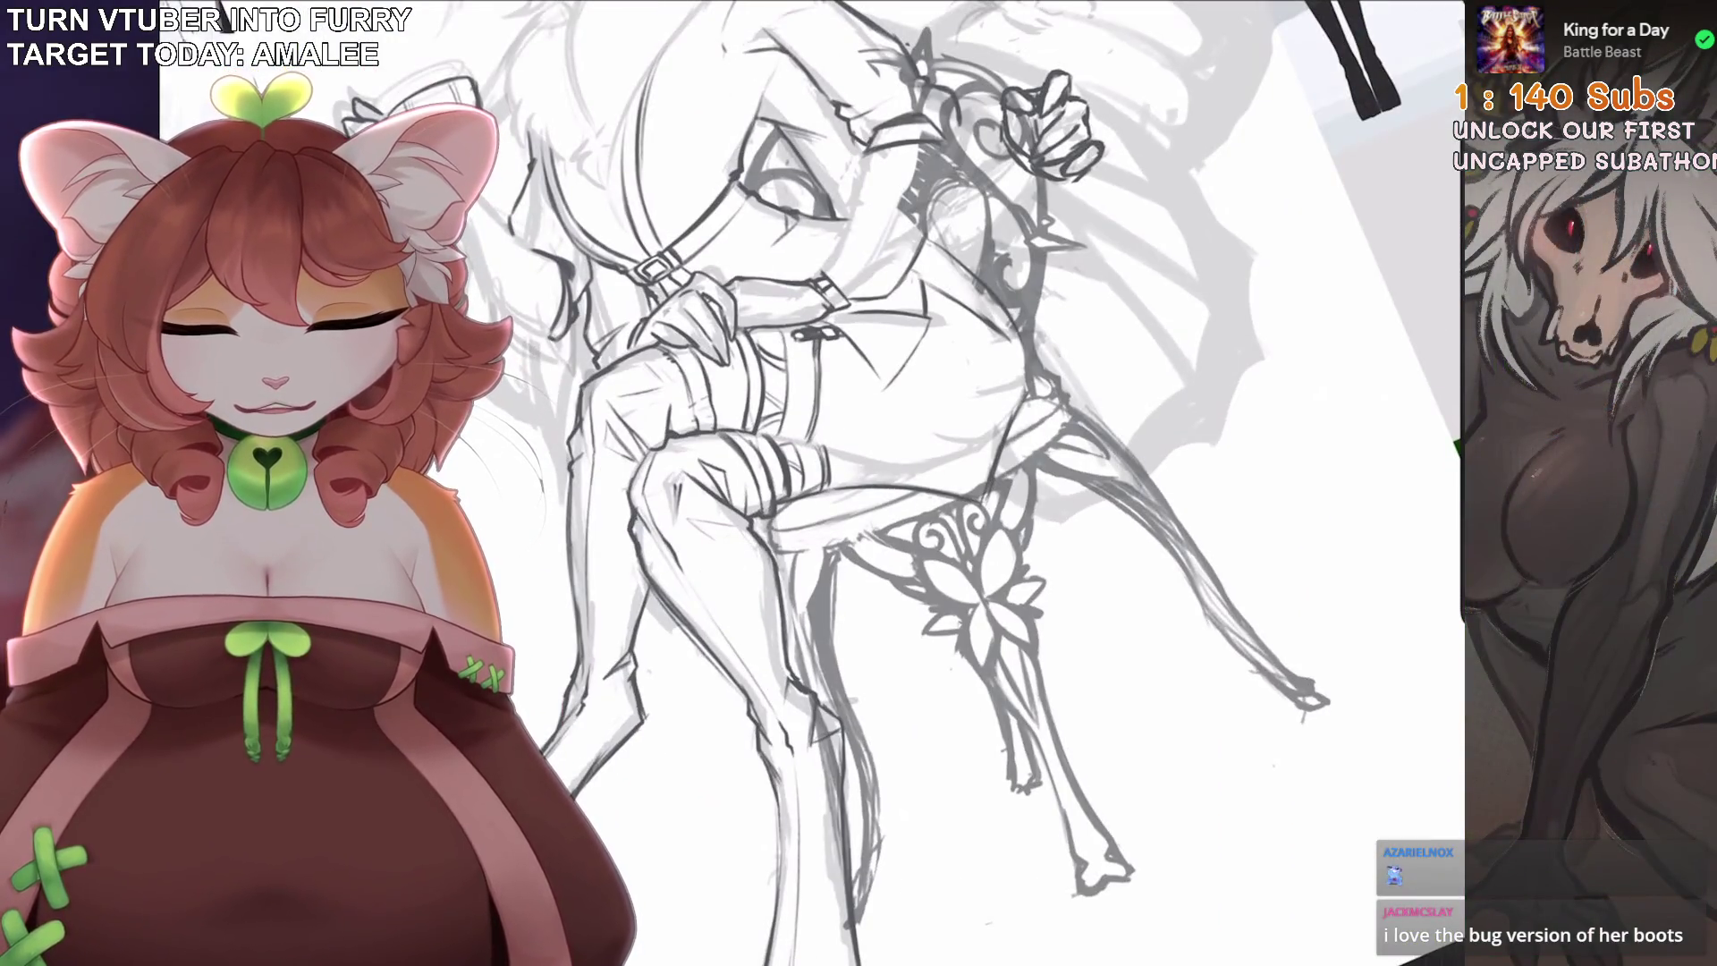
Zoom out and rotate to view the whole figure, then reset the canvas level.
drag(752, 559, 841, 558)
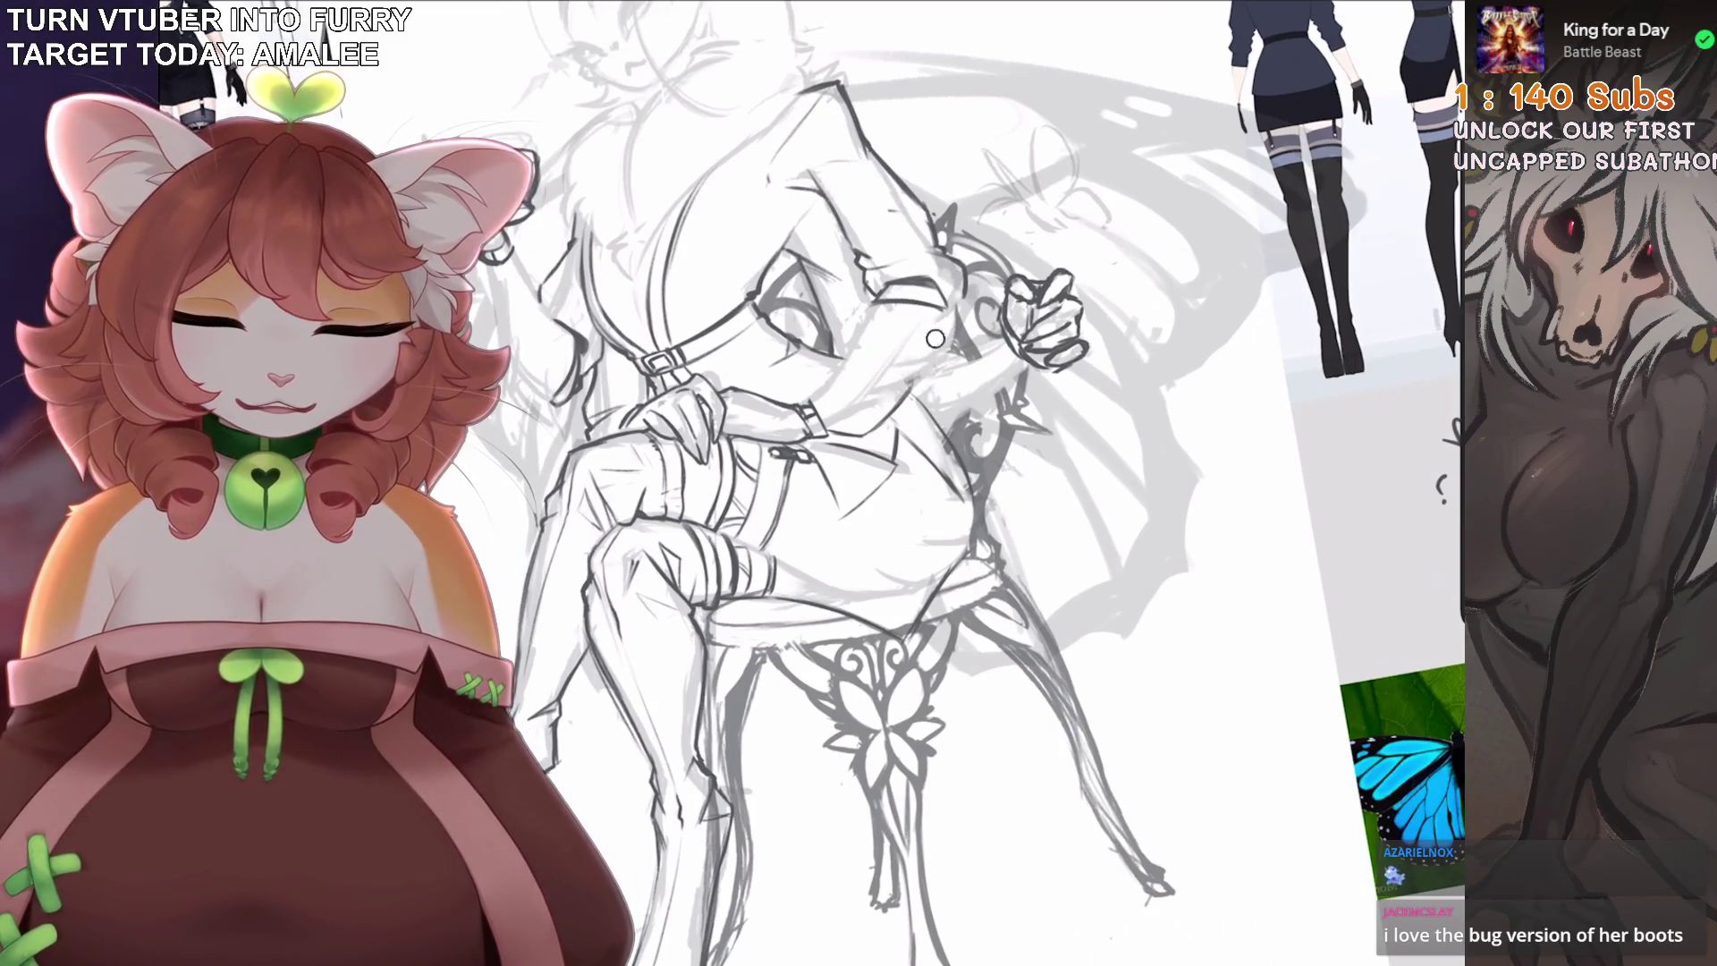
mouse_move(922, 274)
mouse_down()
mouse_move(886, 274)
mouse_move(957, 273)
mouse_up()
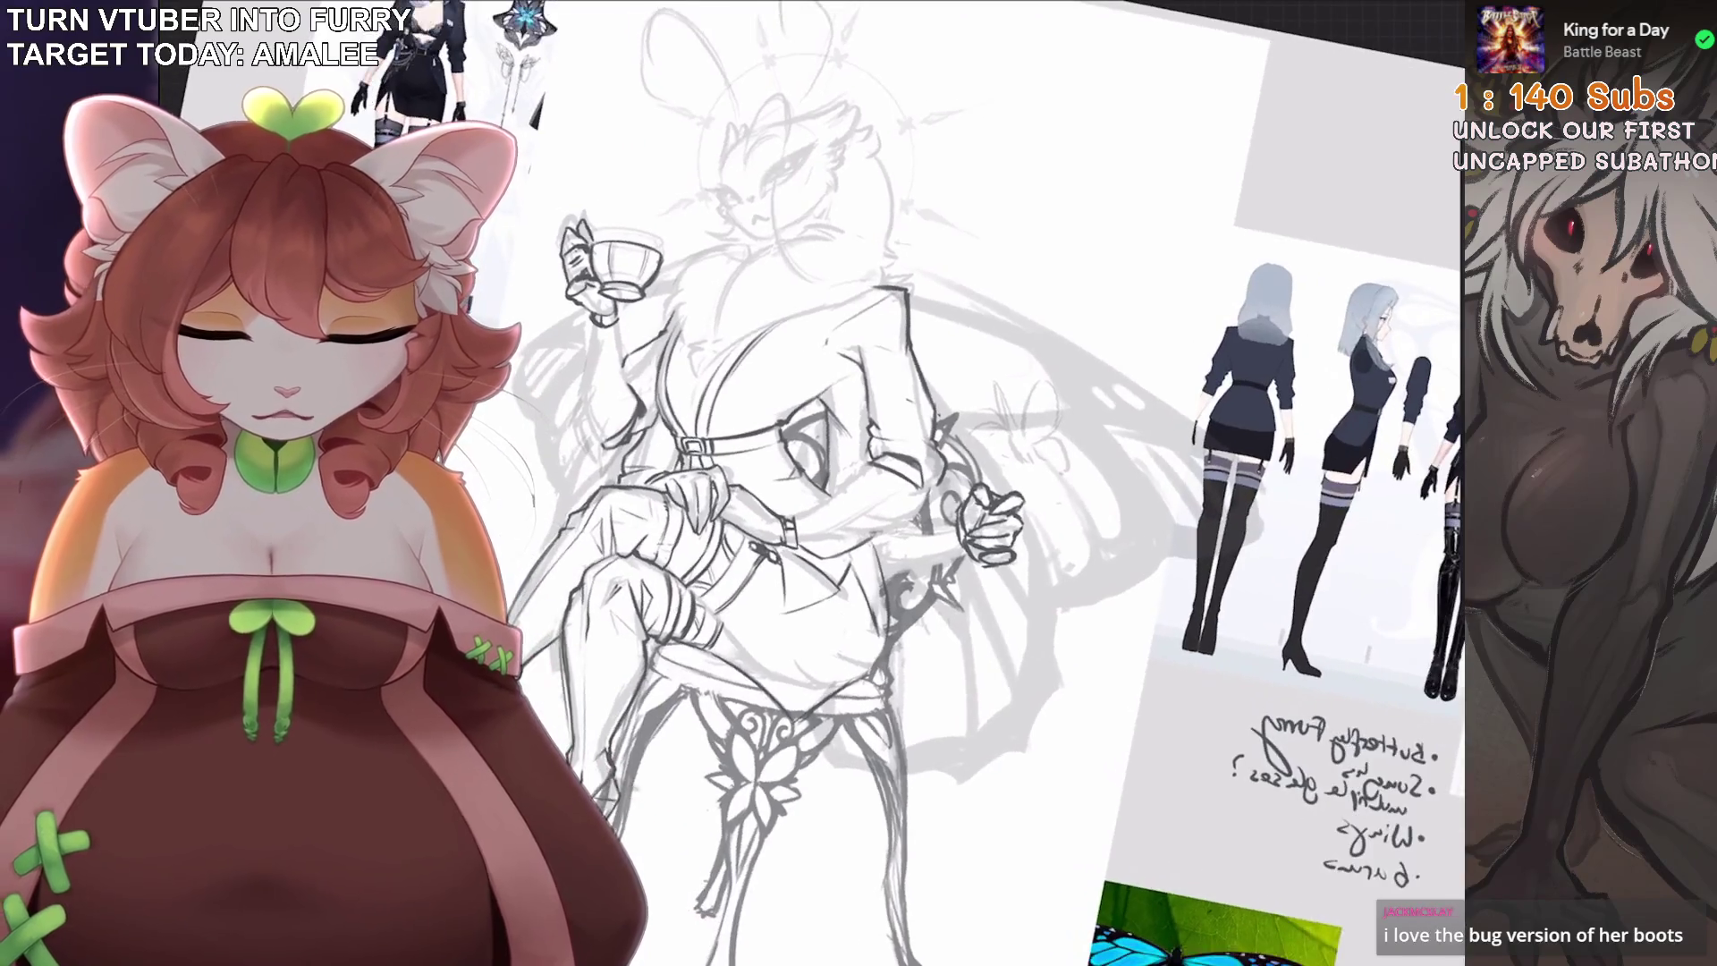
key(ctrl+0)
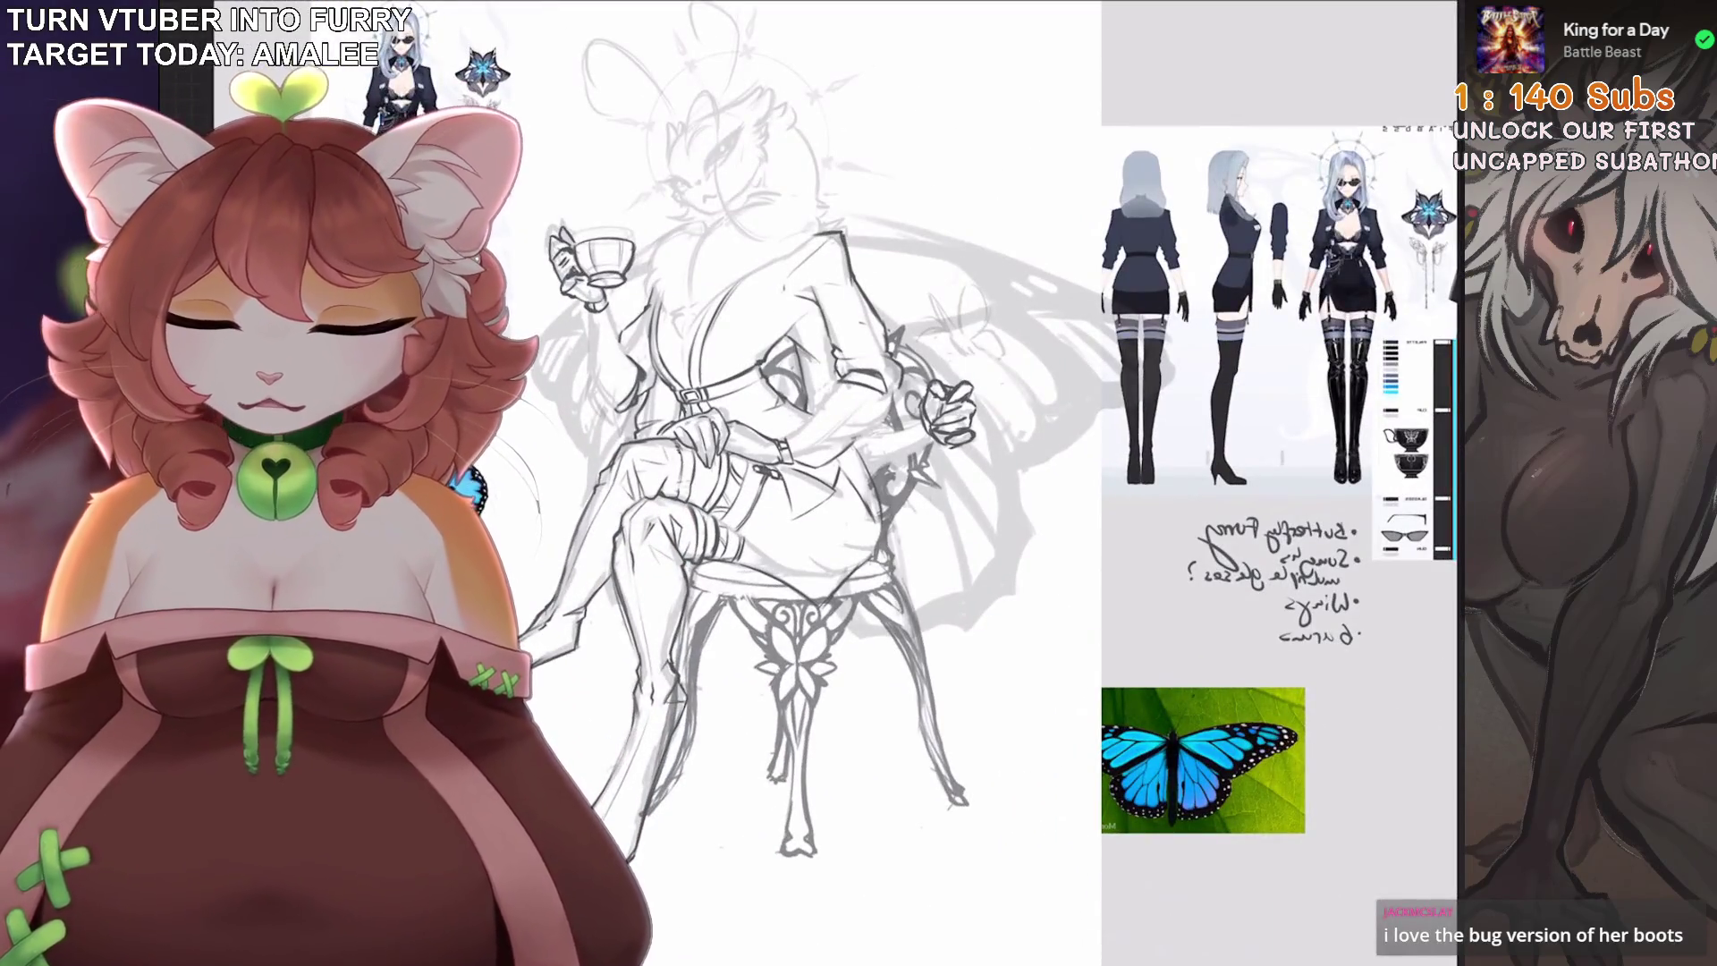
scroll(787, 384, up, 5)
scroll(969, 602, down, 3)
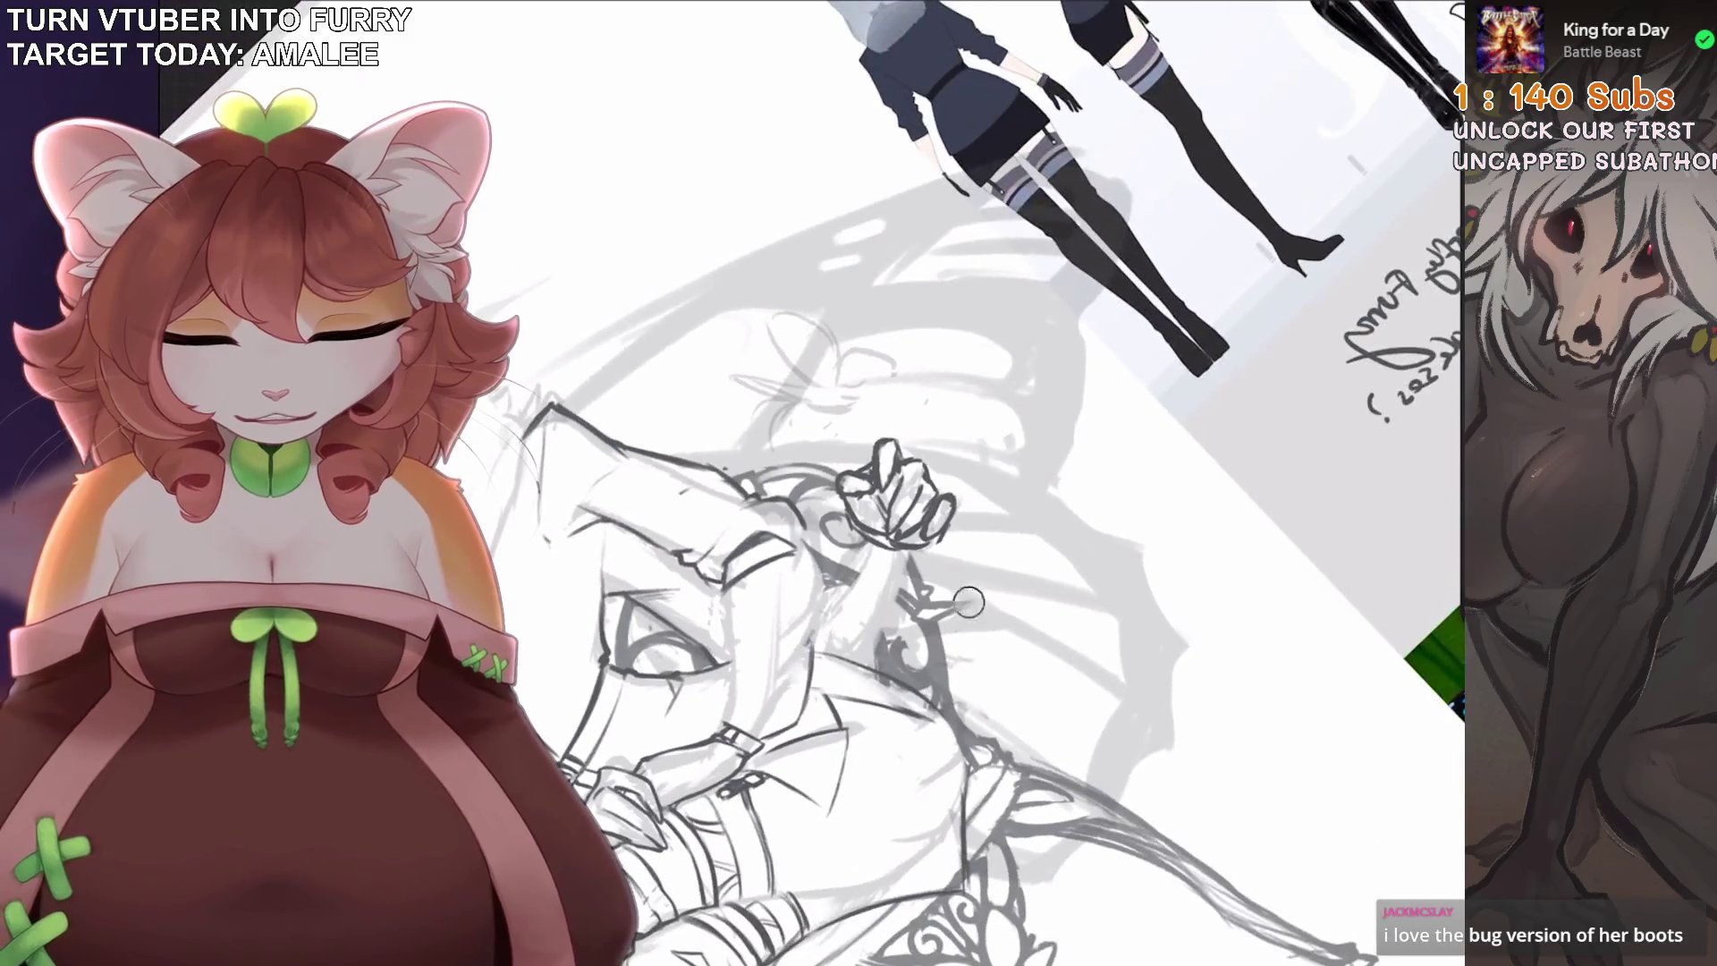
scroll(954, 613, down, 3)
key(ctrl+0)
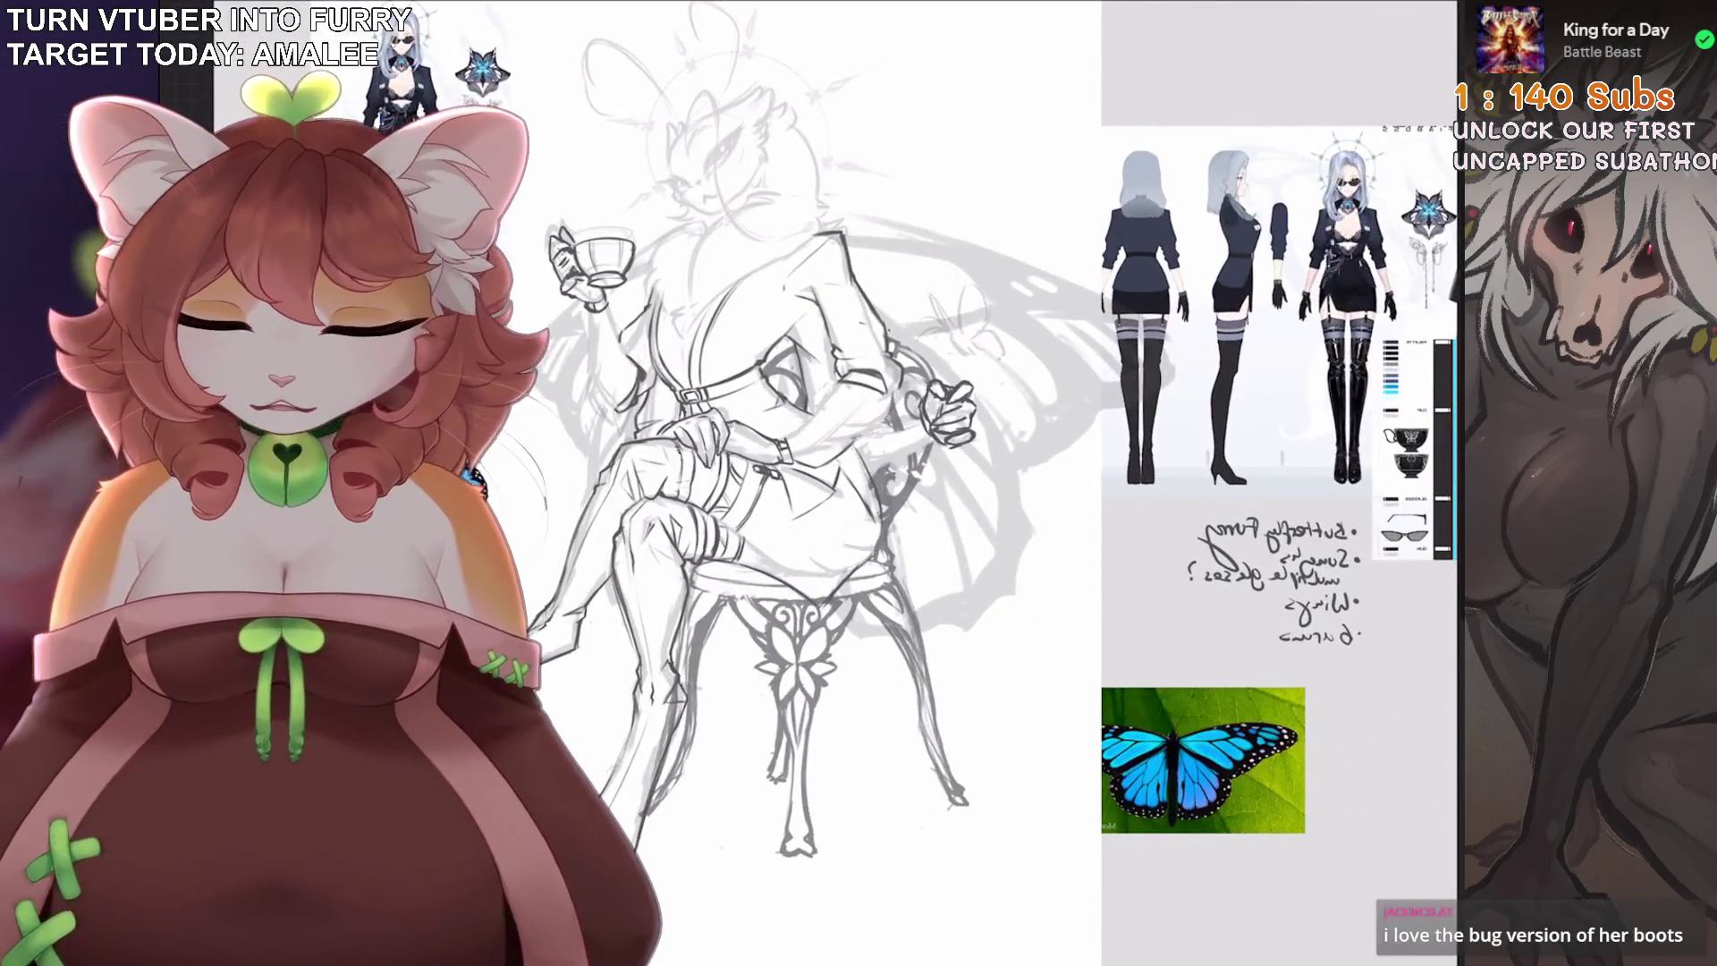
scroll(895, 447, up, 2)
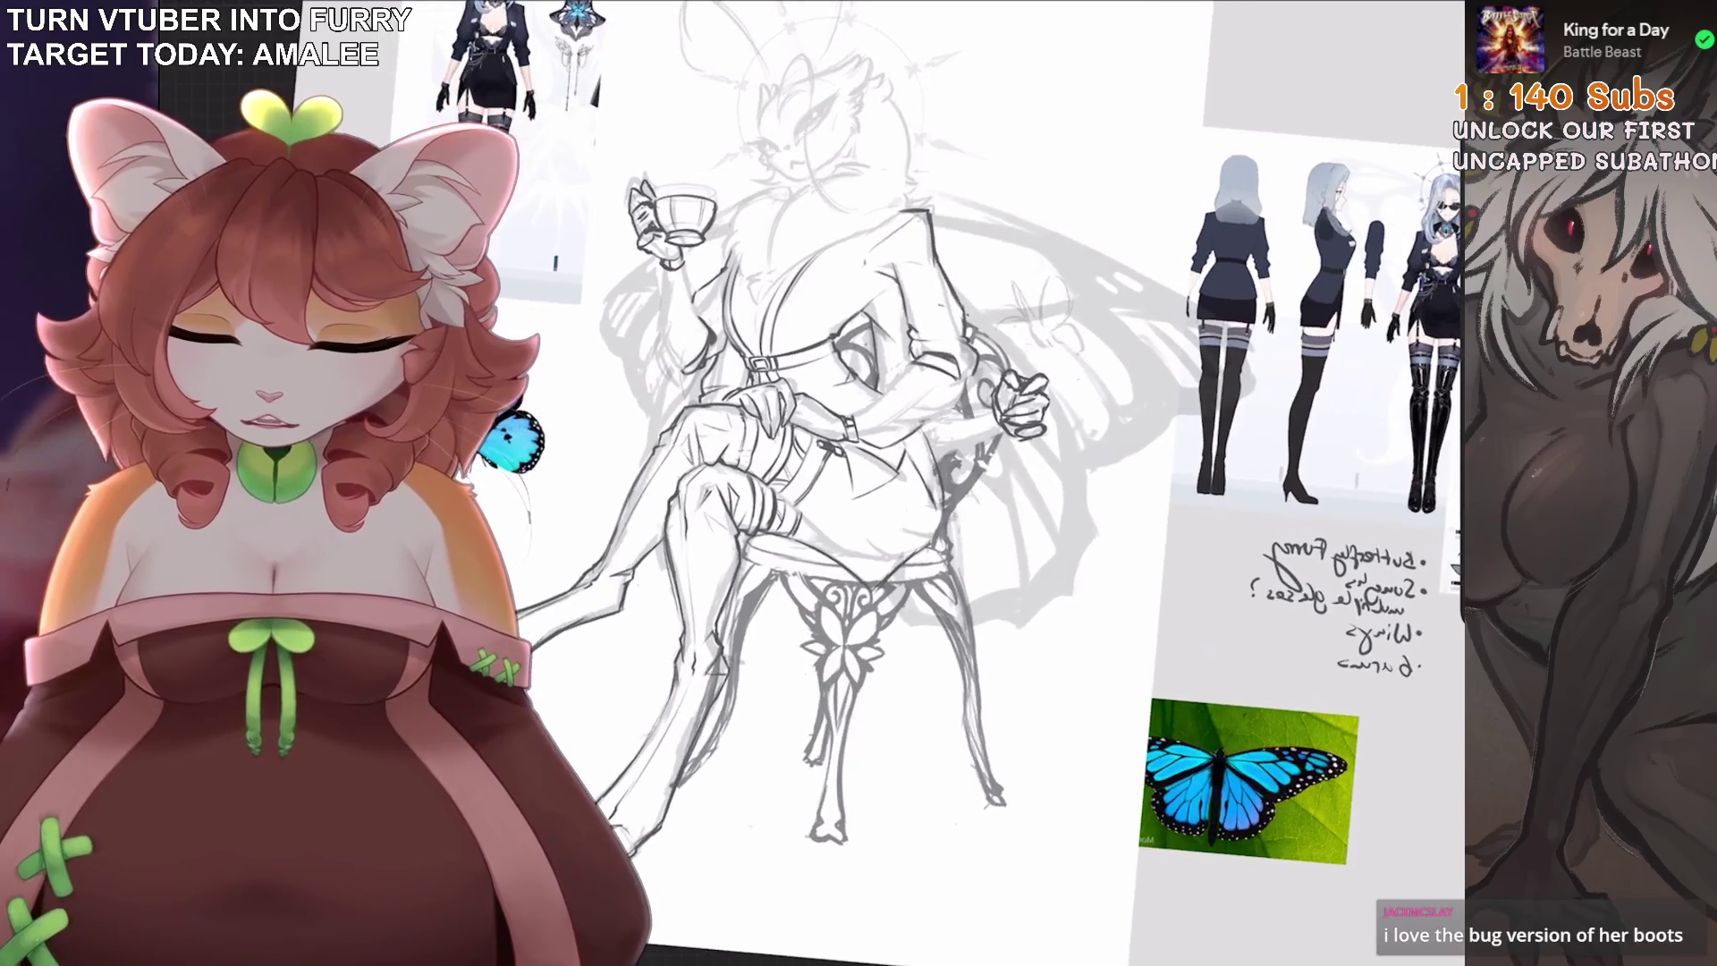
scroll(894, 483, right, 2)
Select the upper Layer 7 and adjust its opacity.
key(l)
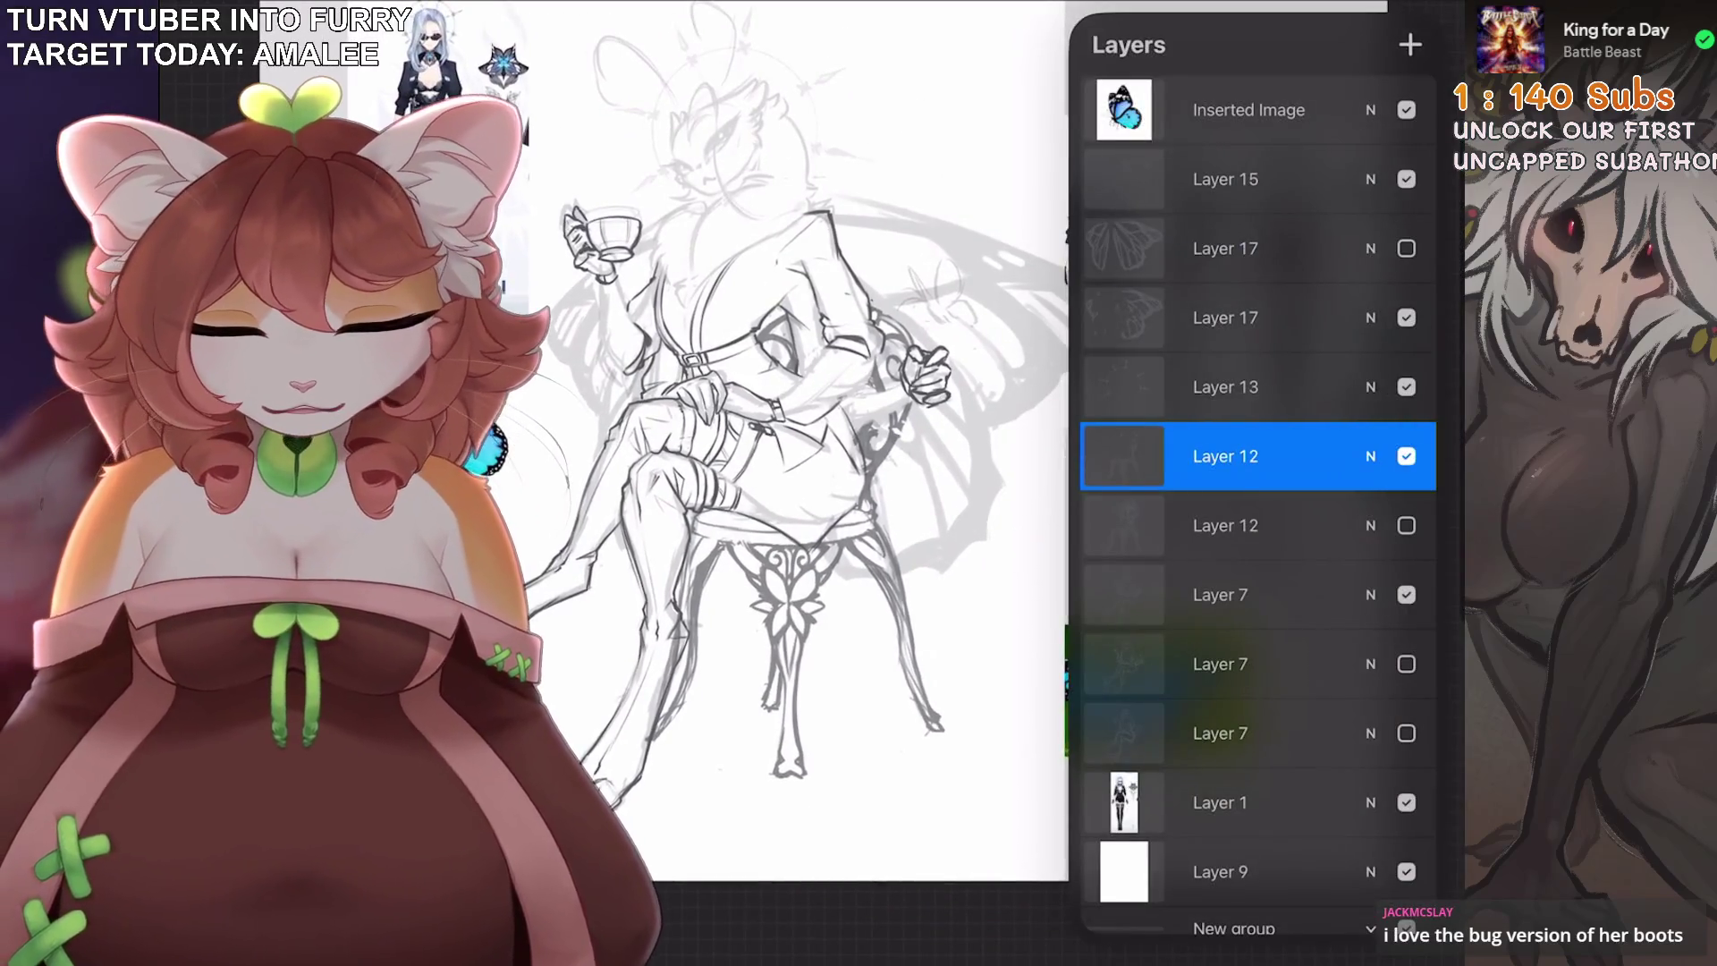
click(1226, 663)
click(1225, 594)
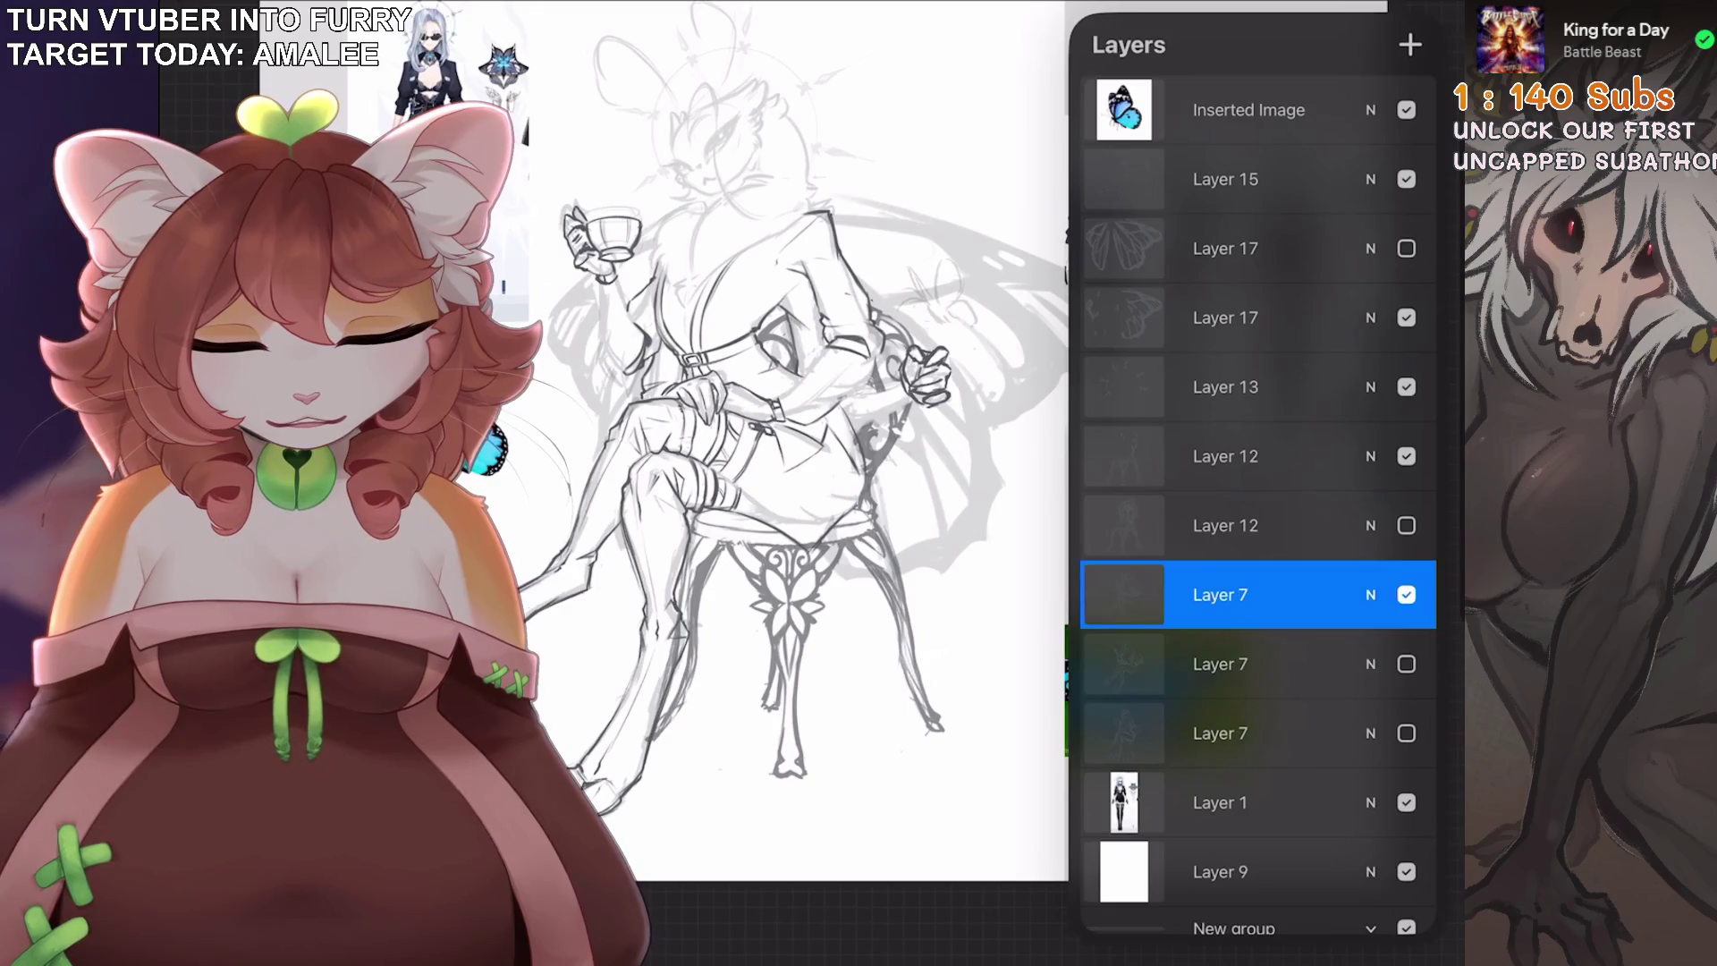
click(1370, 595)
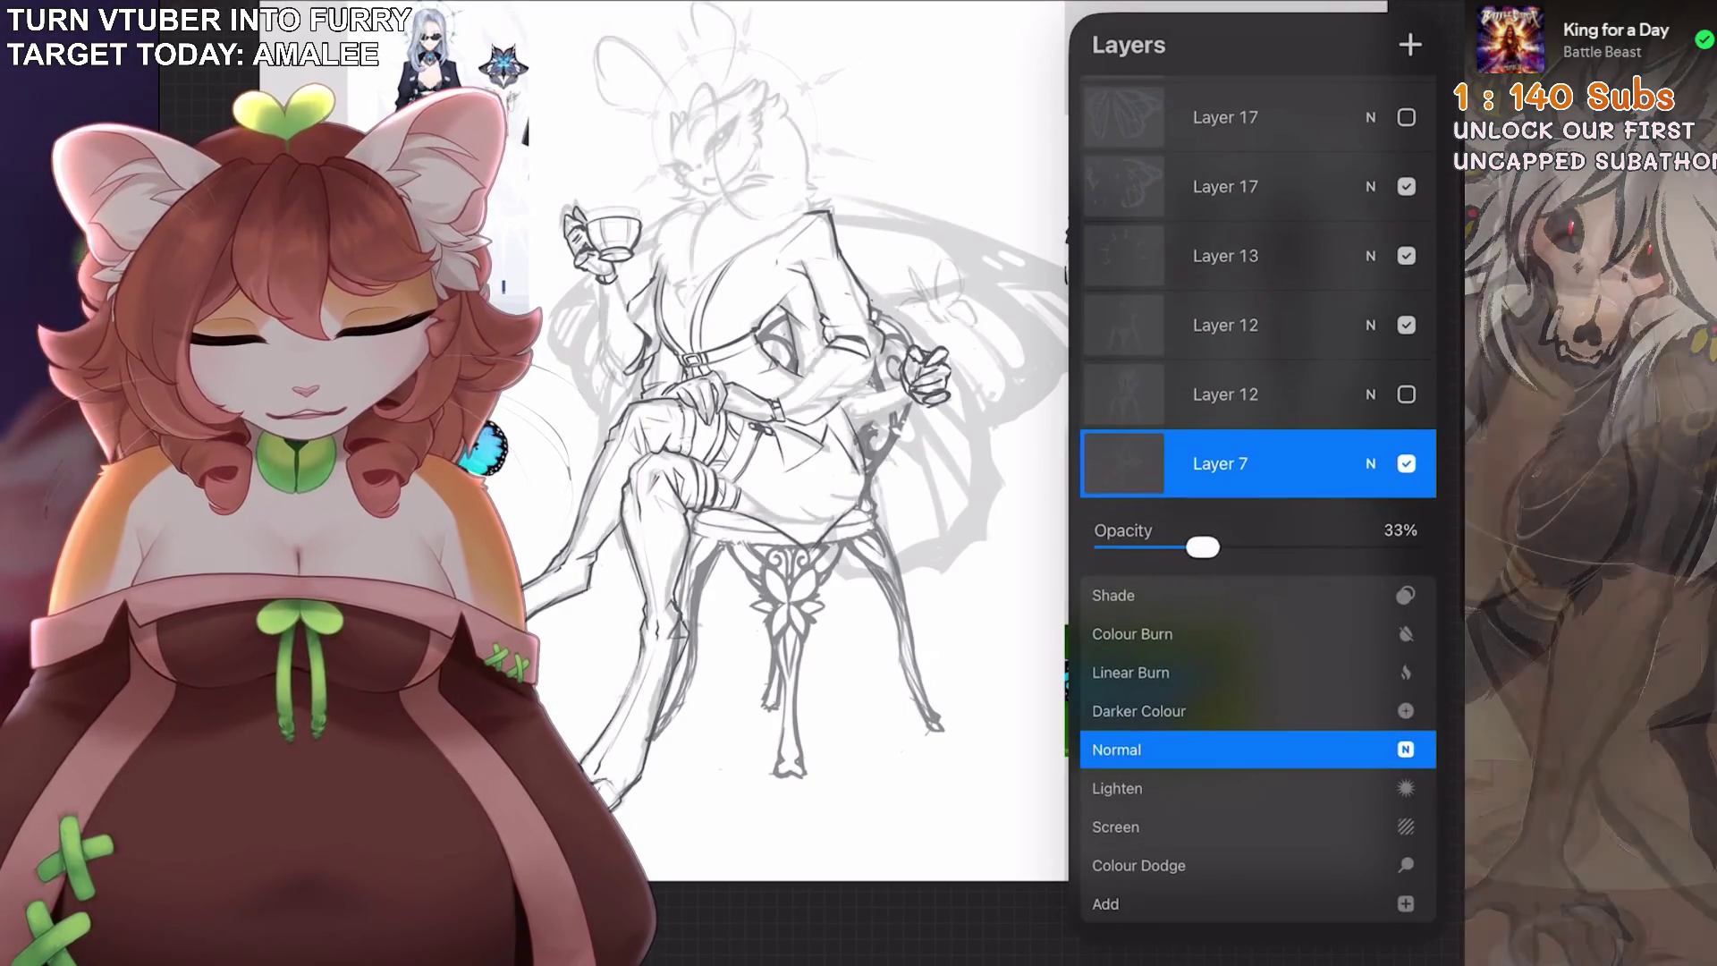
drag(1213, 546, 1252, 547)
click(1370, 463)
Duplicate Layer 7 and hide one copy as a backup.
drag(1324, 463, 1163, 463)
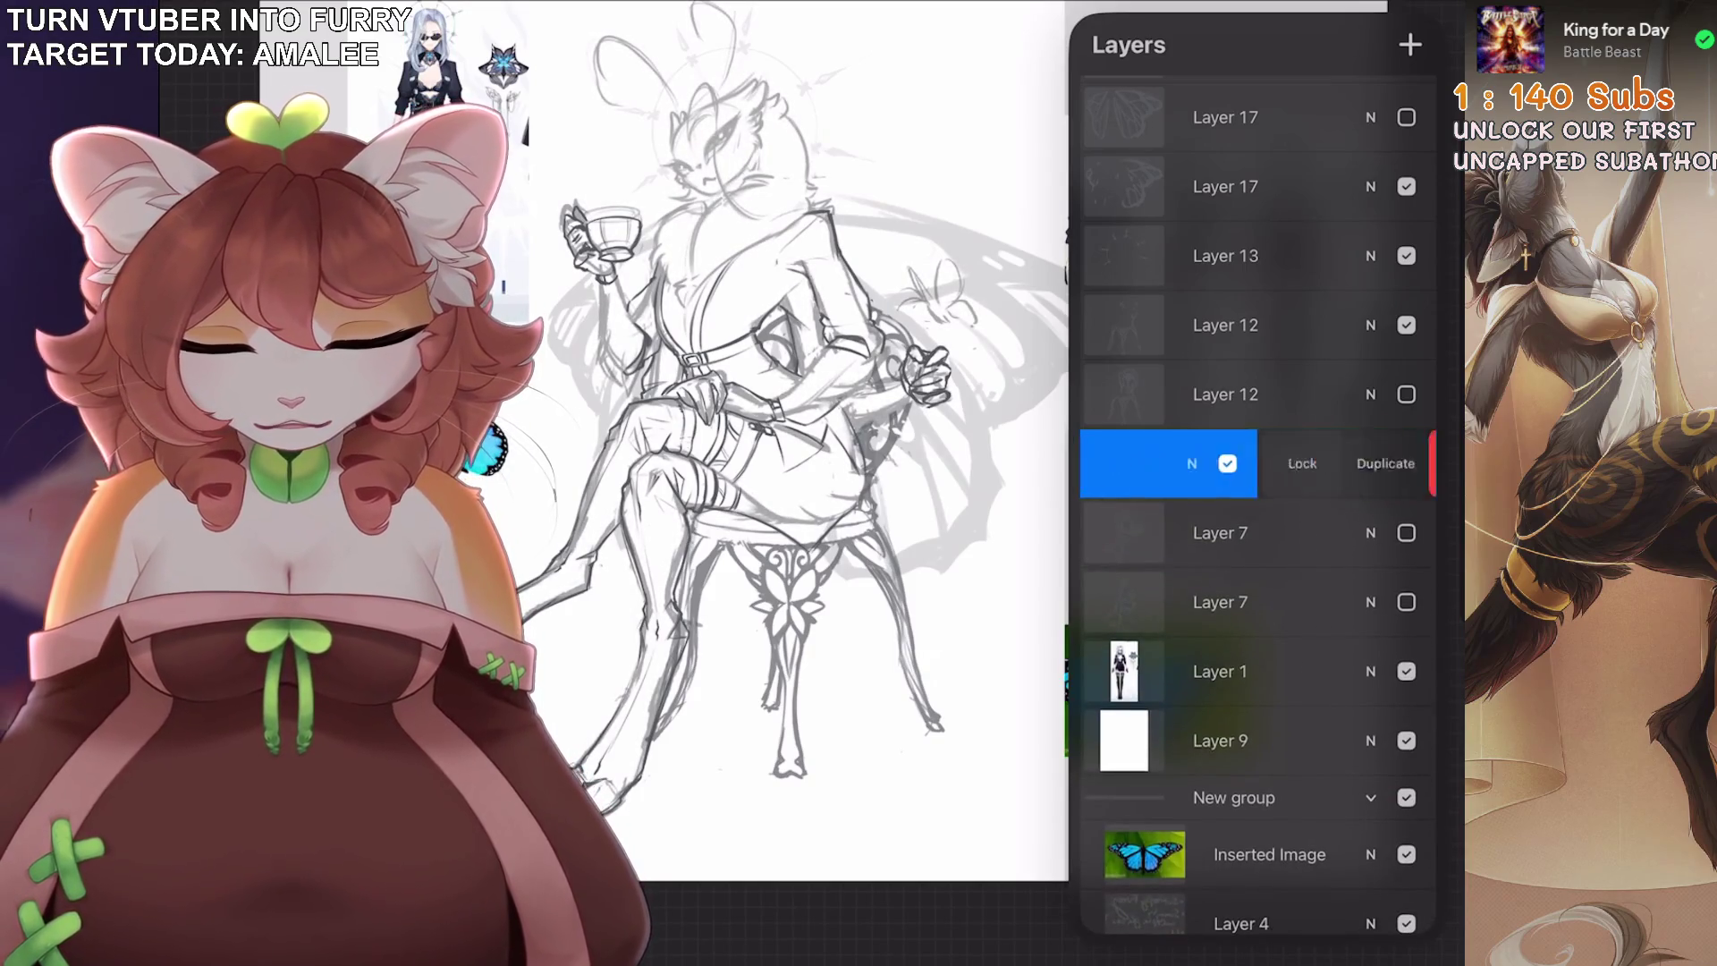
click(1429, 460)
click(1406, 533)
Choose the Fine Liner brush and erase lines around the hand on the knee.
click(1288, 7)
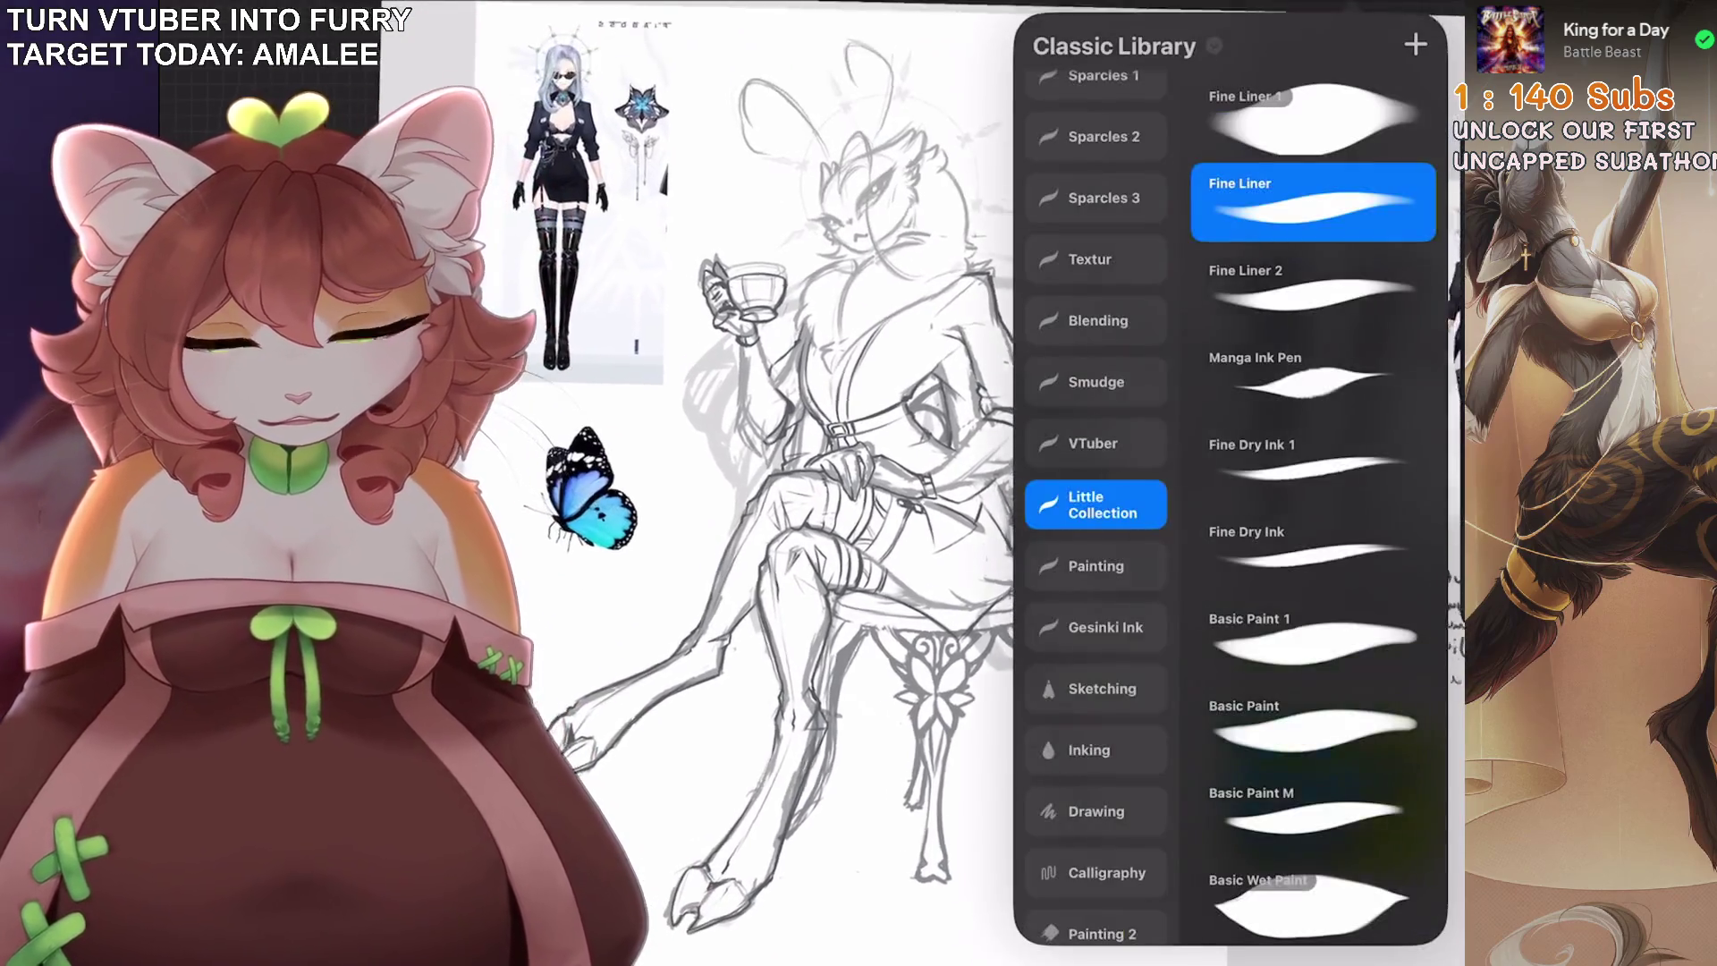
click(676, 322)
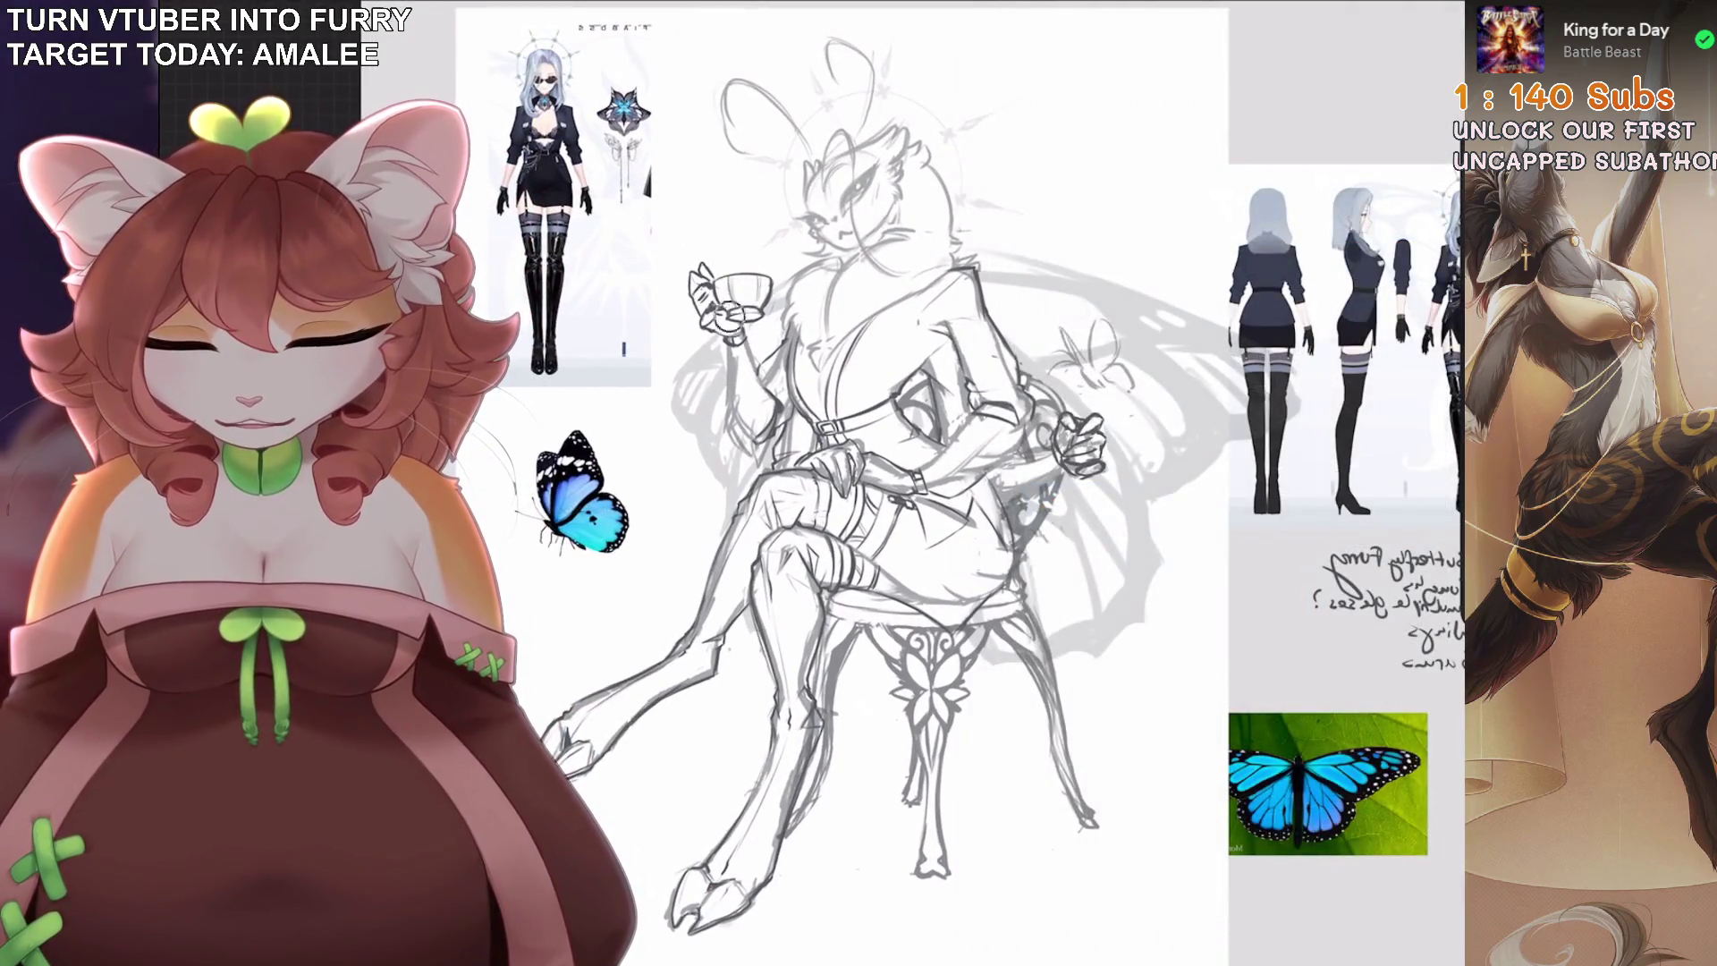
scroll(894, 483, up, 3)
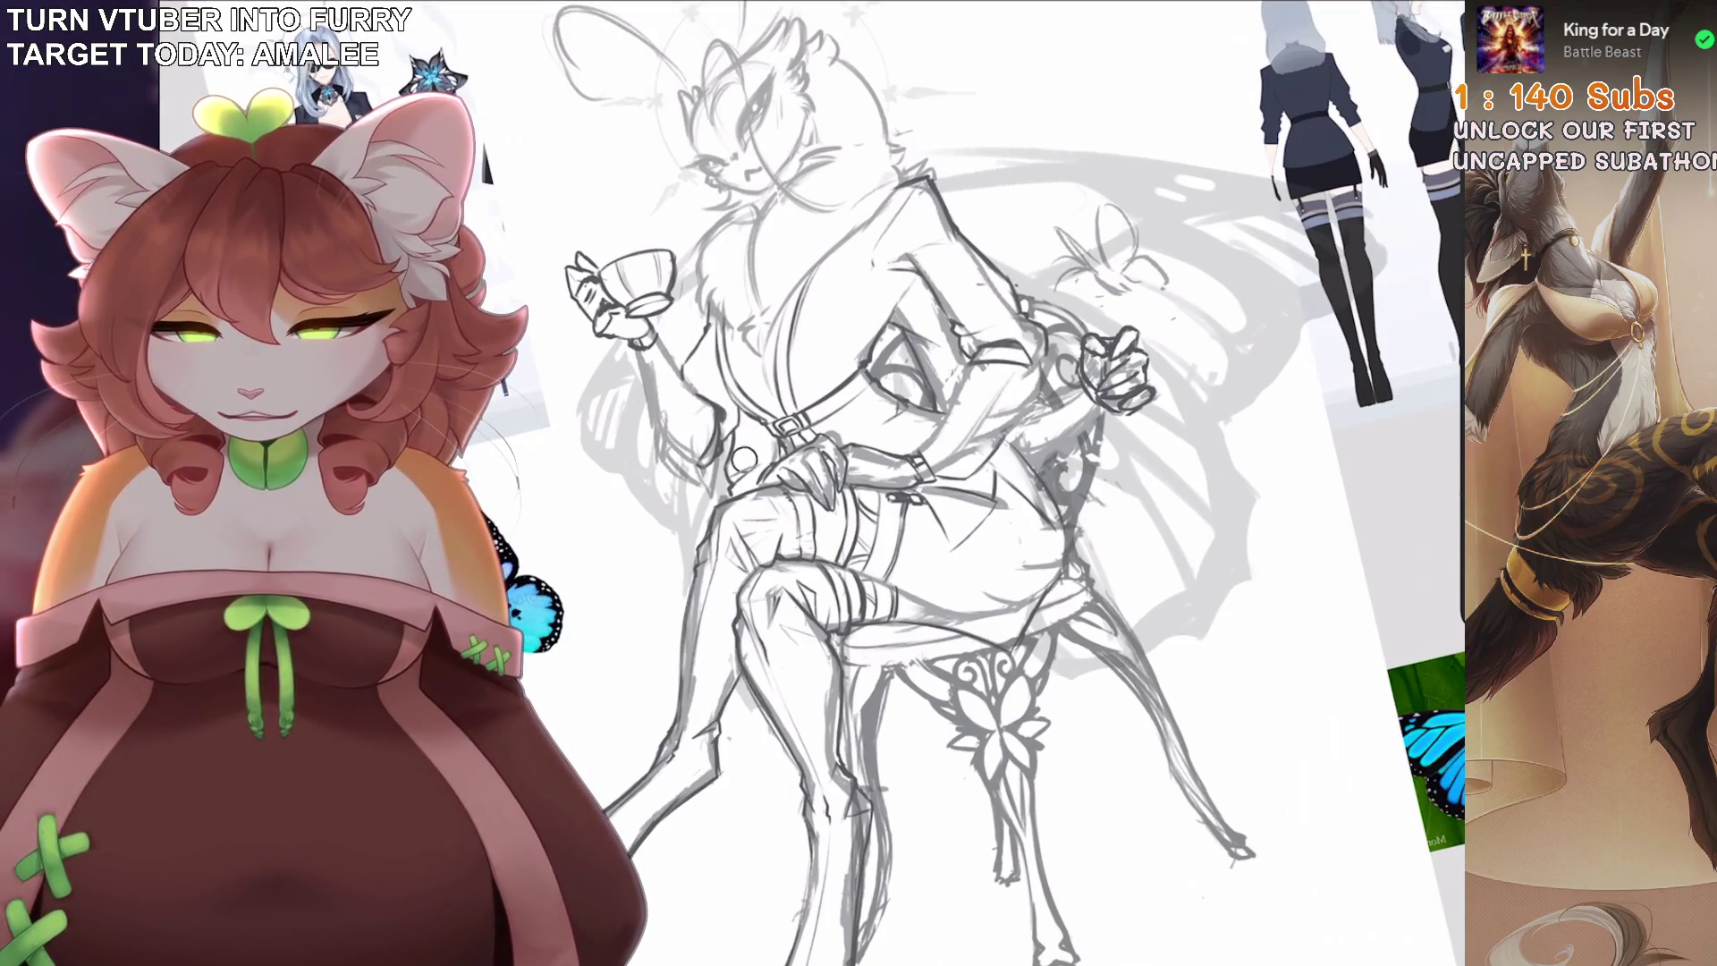
mouse_move(758, 462)
mouse_down()
mouse_move(810, 506)
mouse_move(702, 349)
mouse_up()
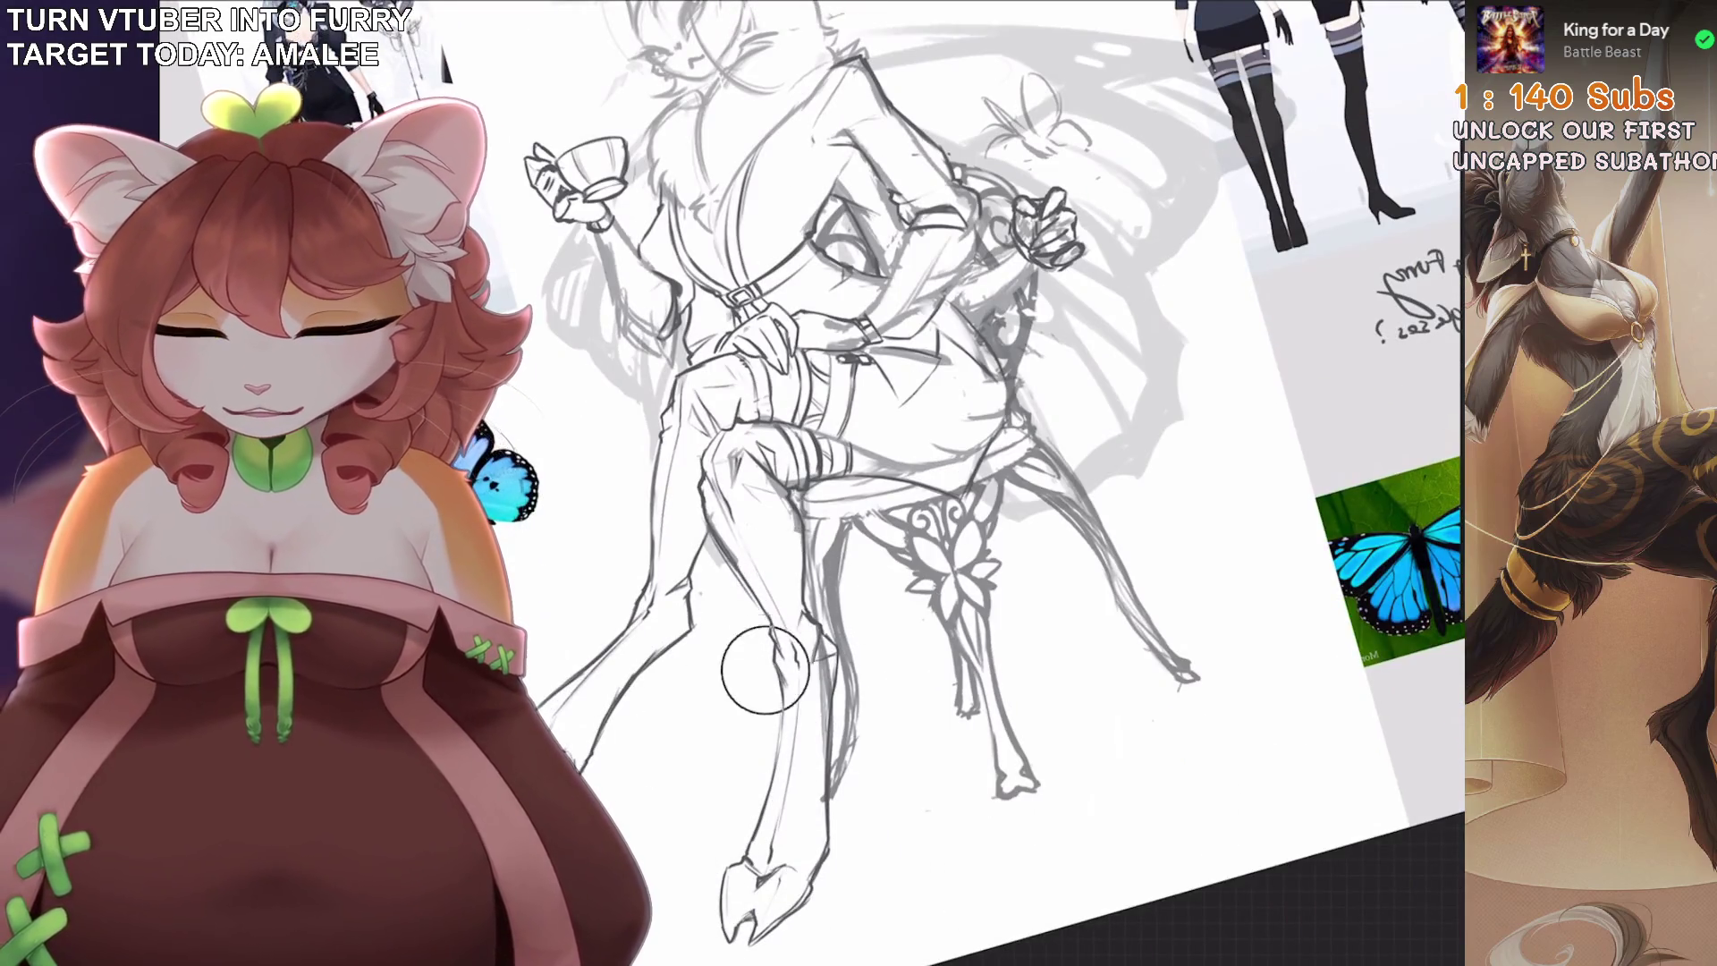
Undo the two erase strokes, restoring the line near the shoulder.
drag(858, 528, 839, 546)
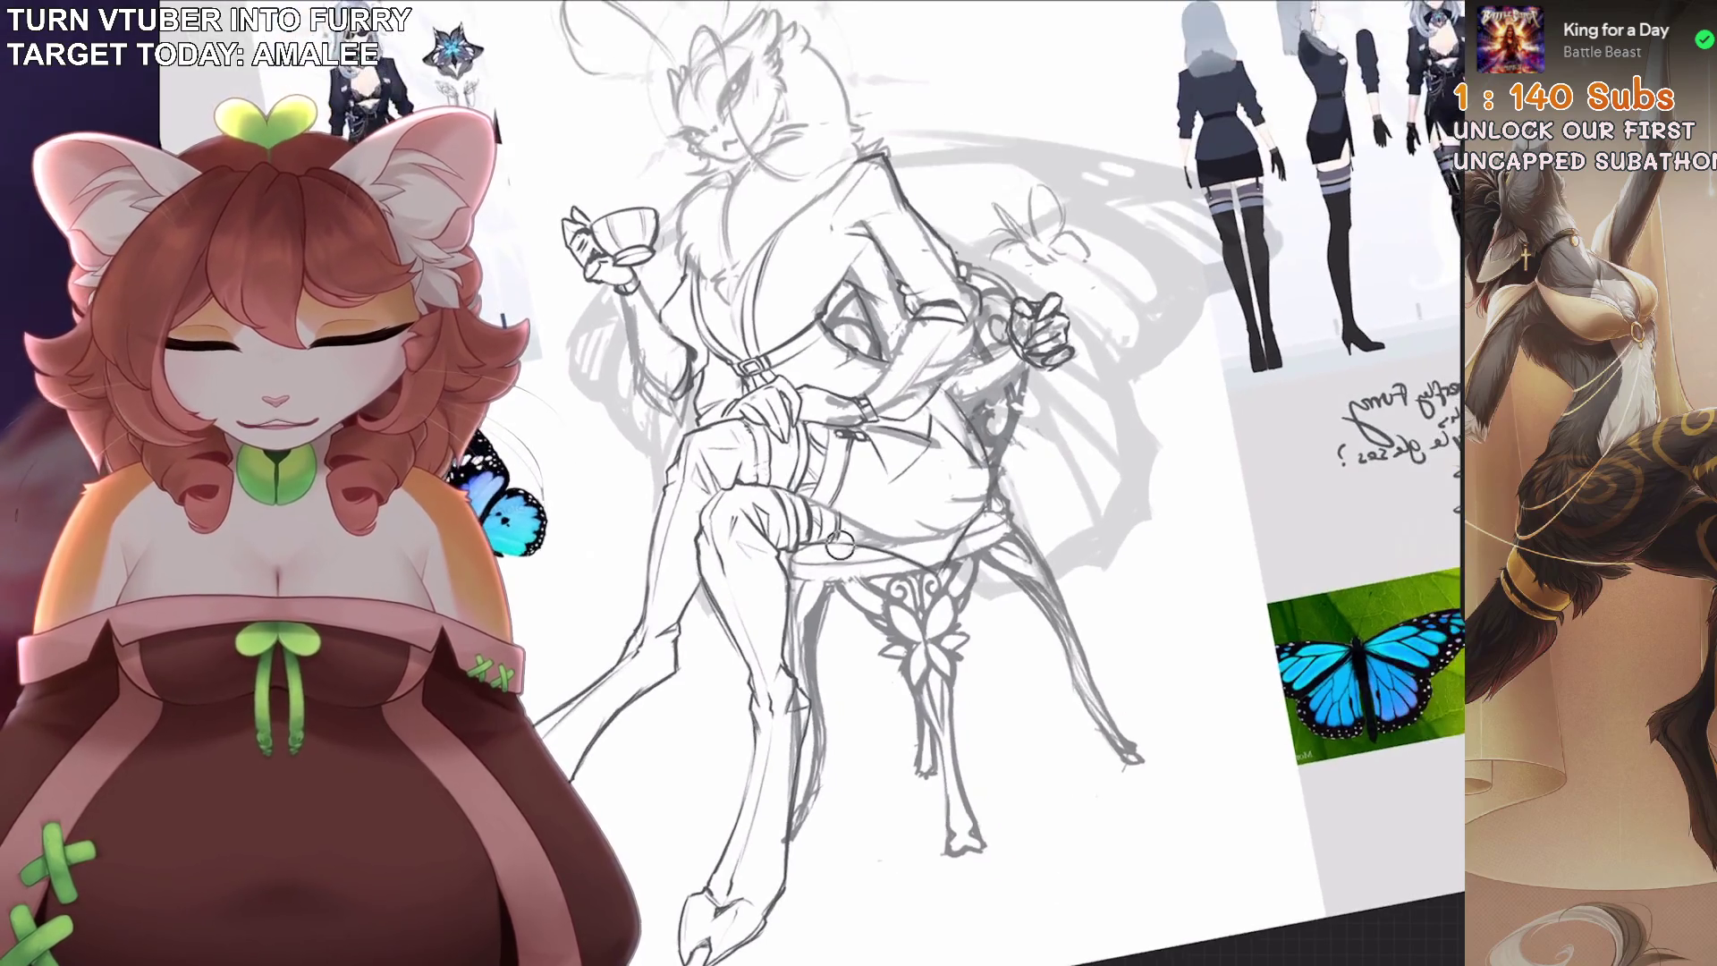
scroll(804, 403, up, 2)
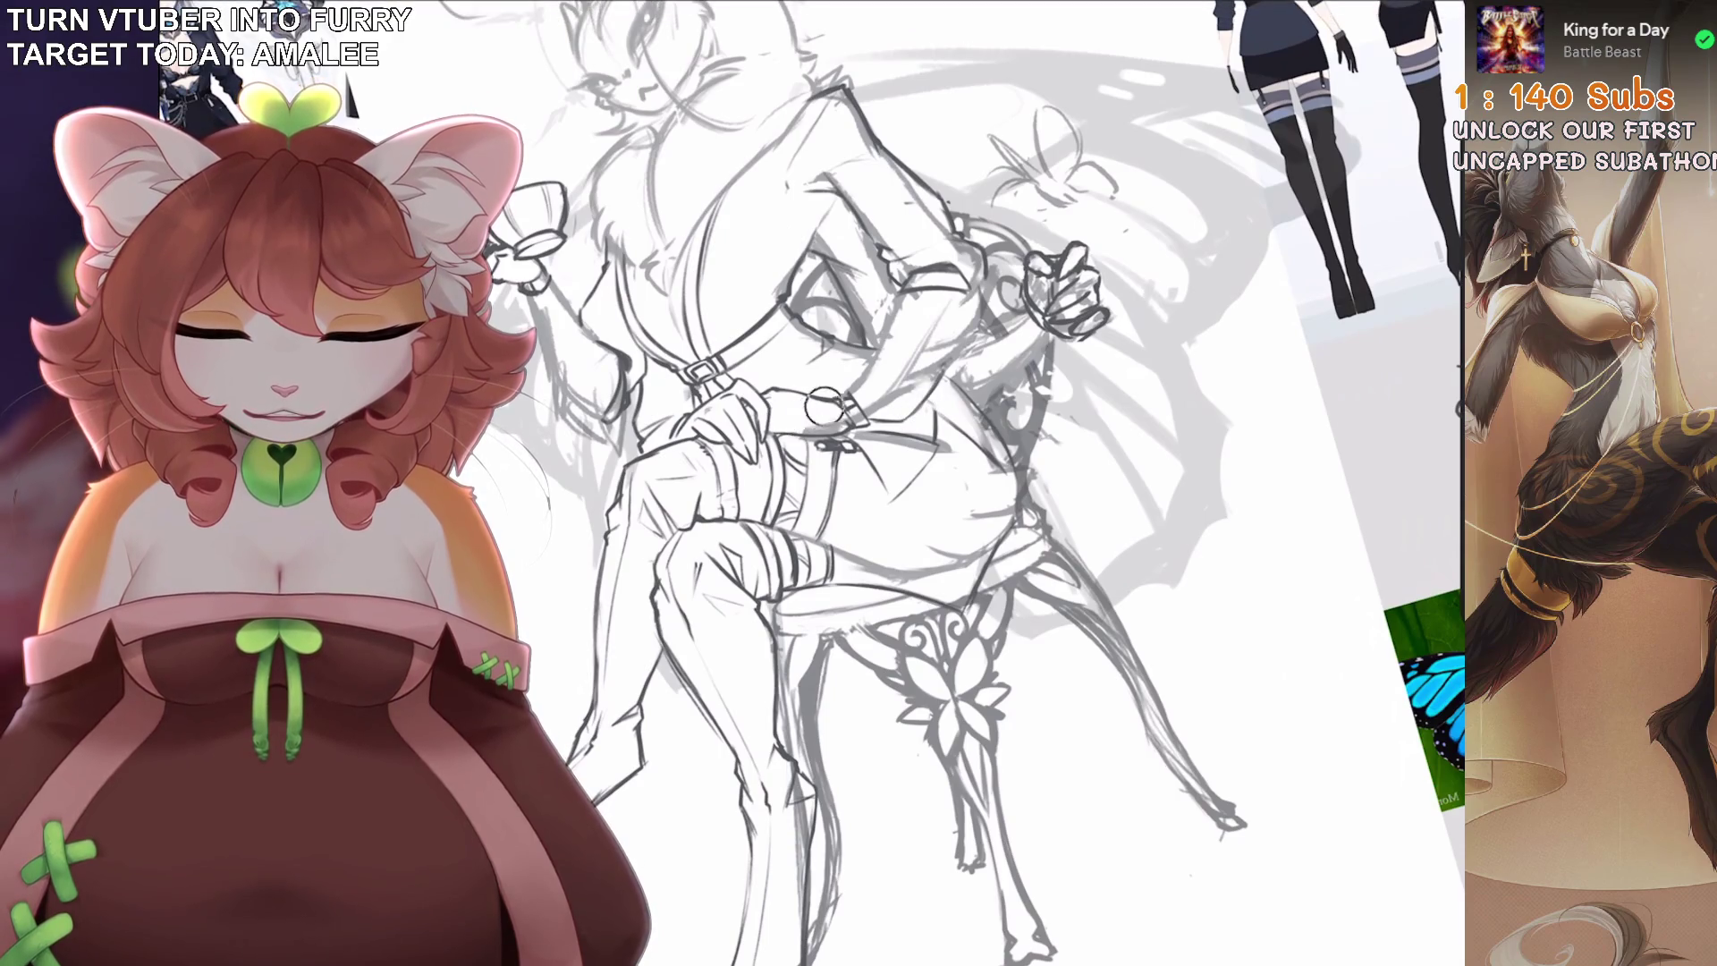
scroll(876, 356, down, 2)
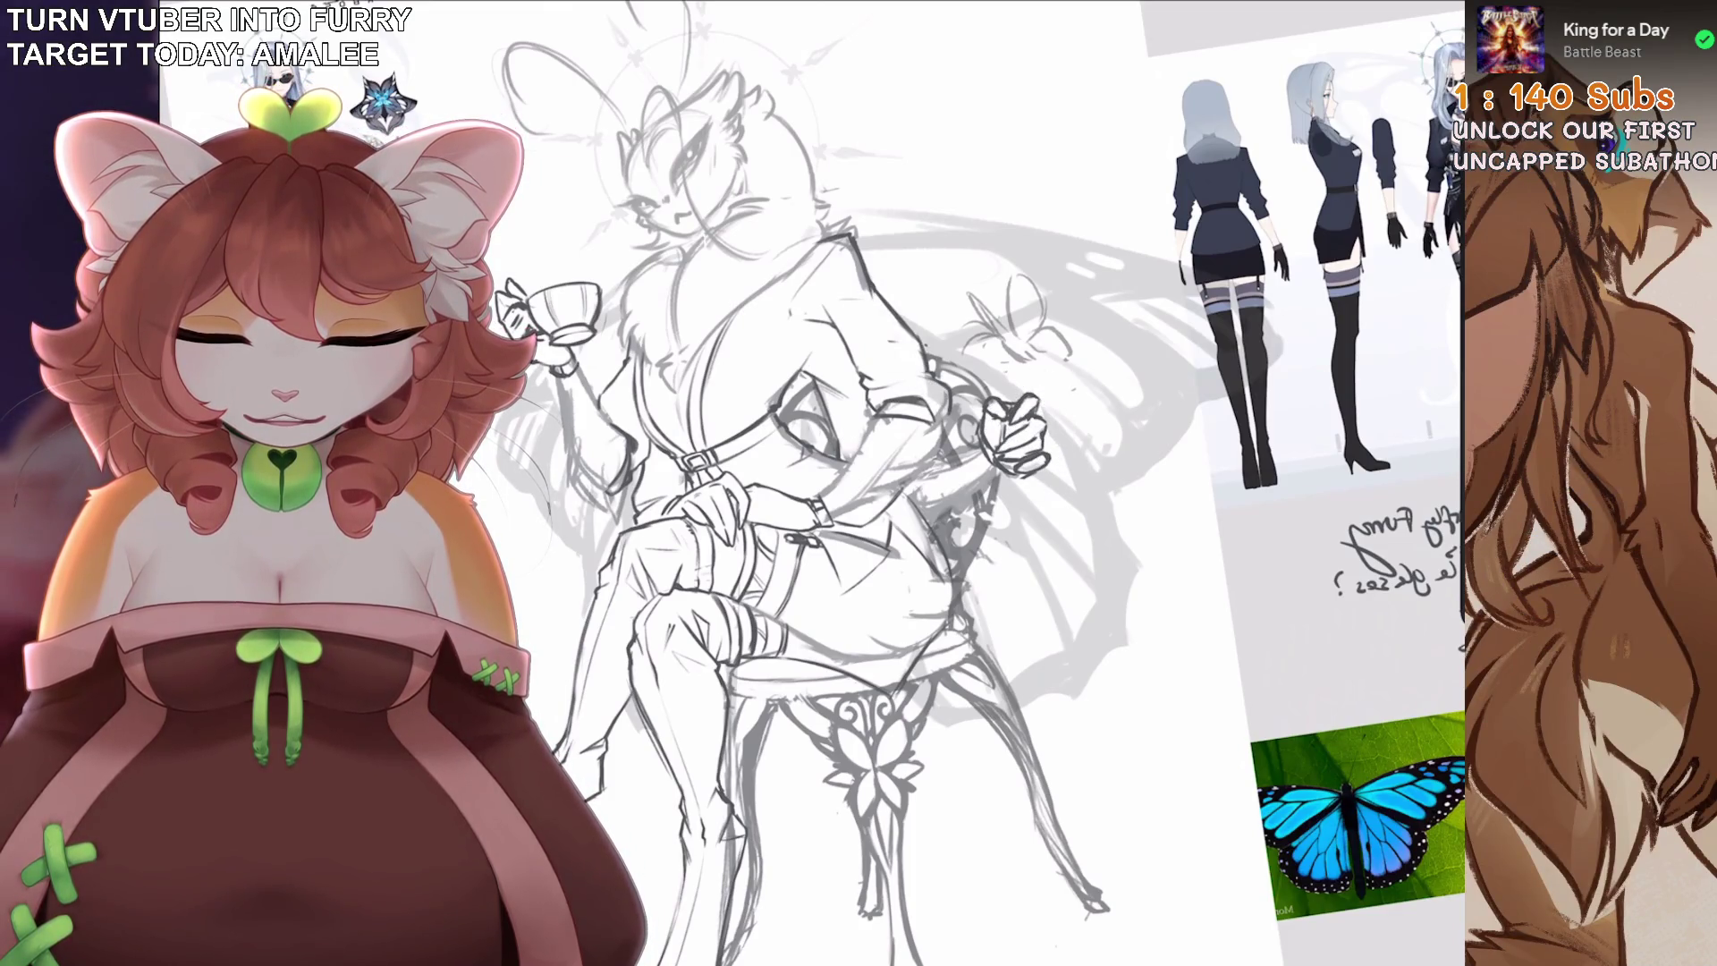
scroll(823, 432, up, 2)
key(ctrl+z)
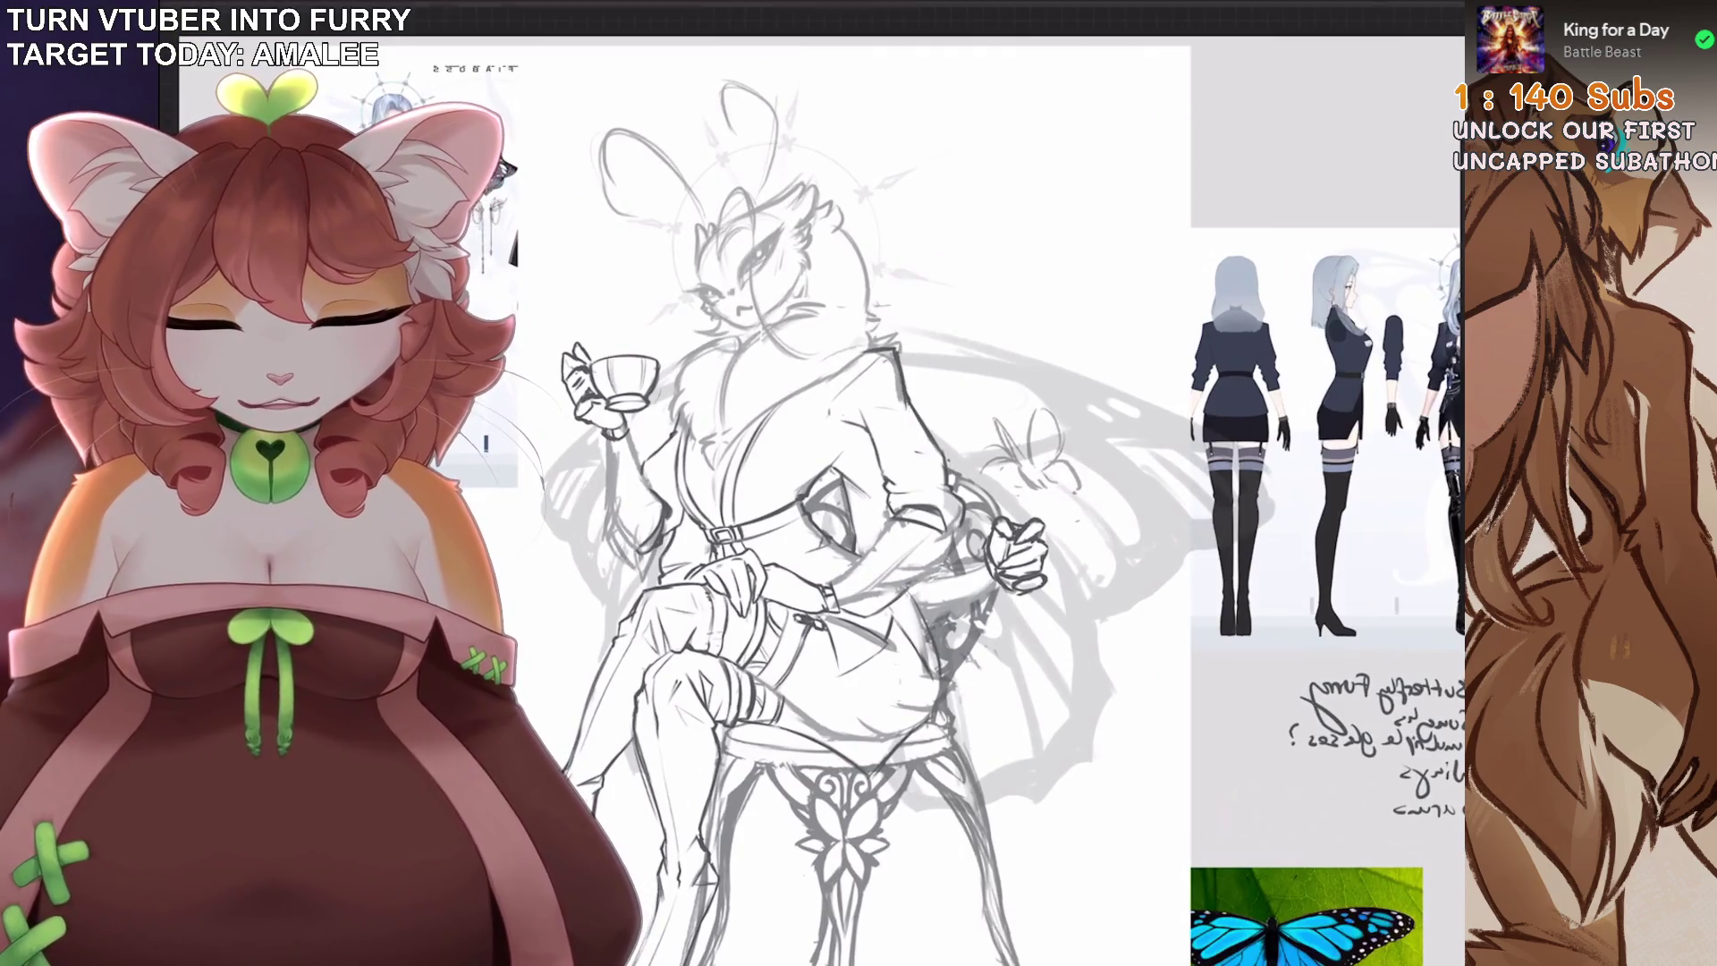
key(ctrl+z)
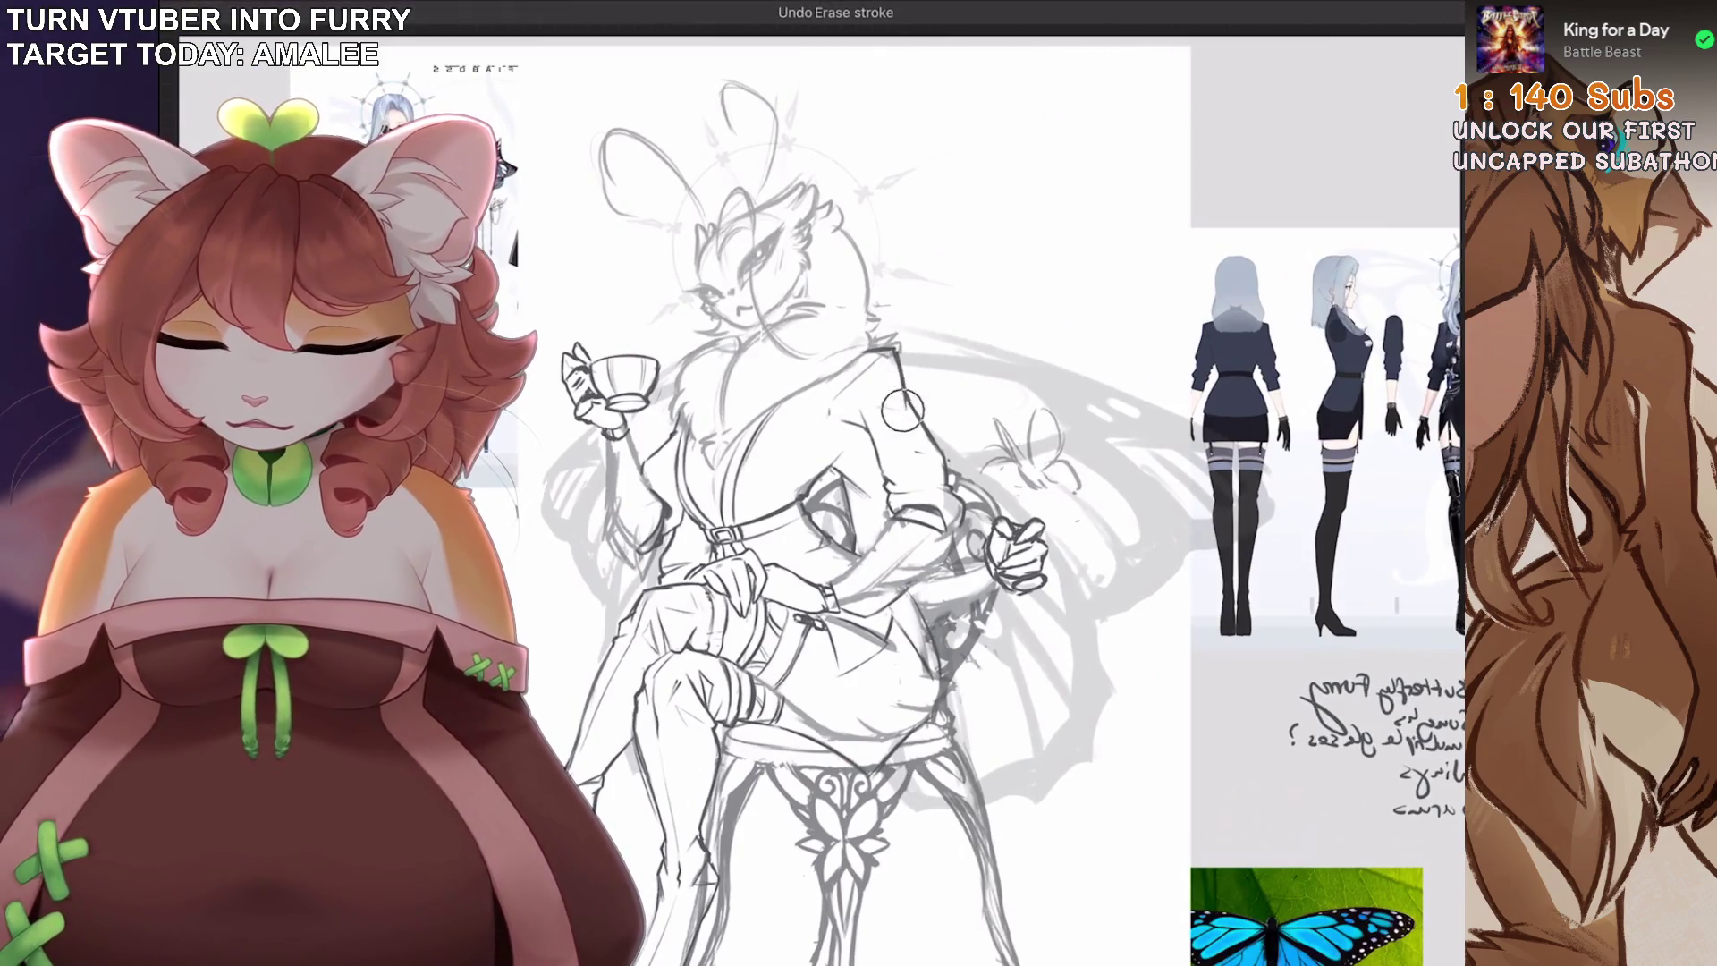
scroll(902, 410, down, 3)
scroll(902, 410, up, 4)
Check Layer 7's blend settings, then close the Layers list.
key(l)
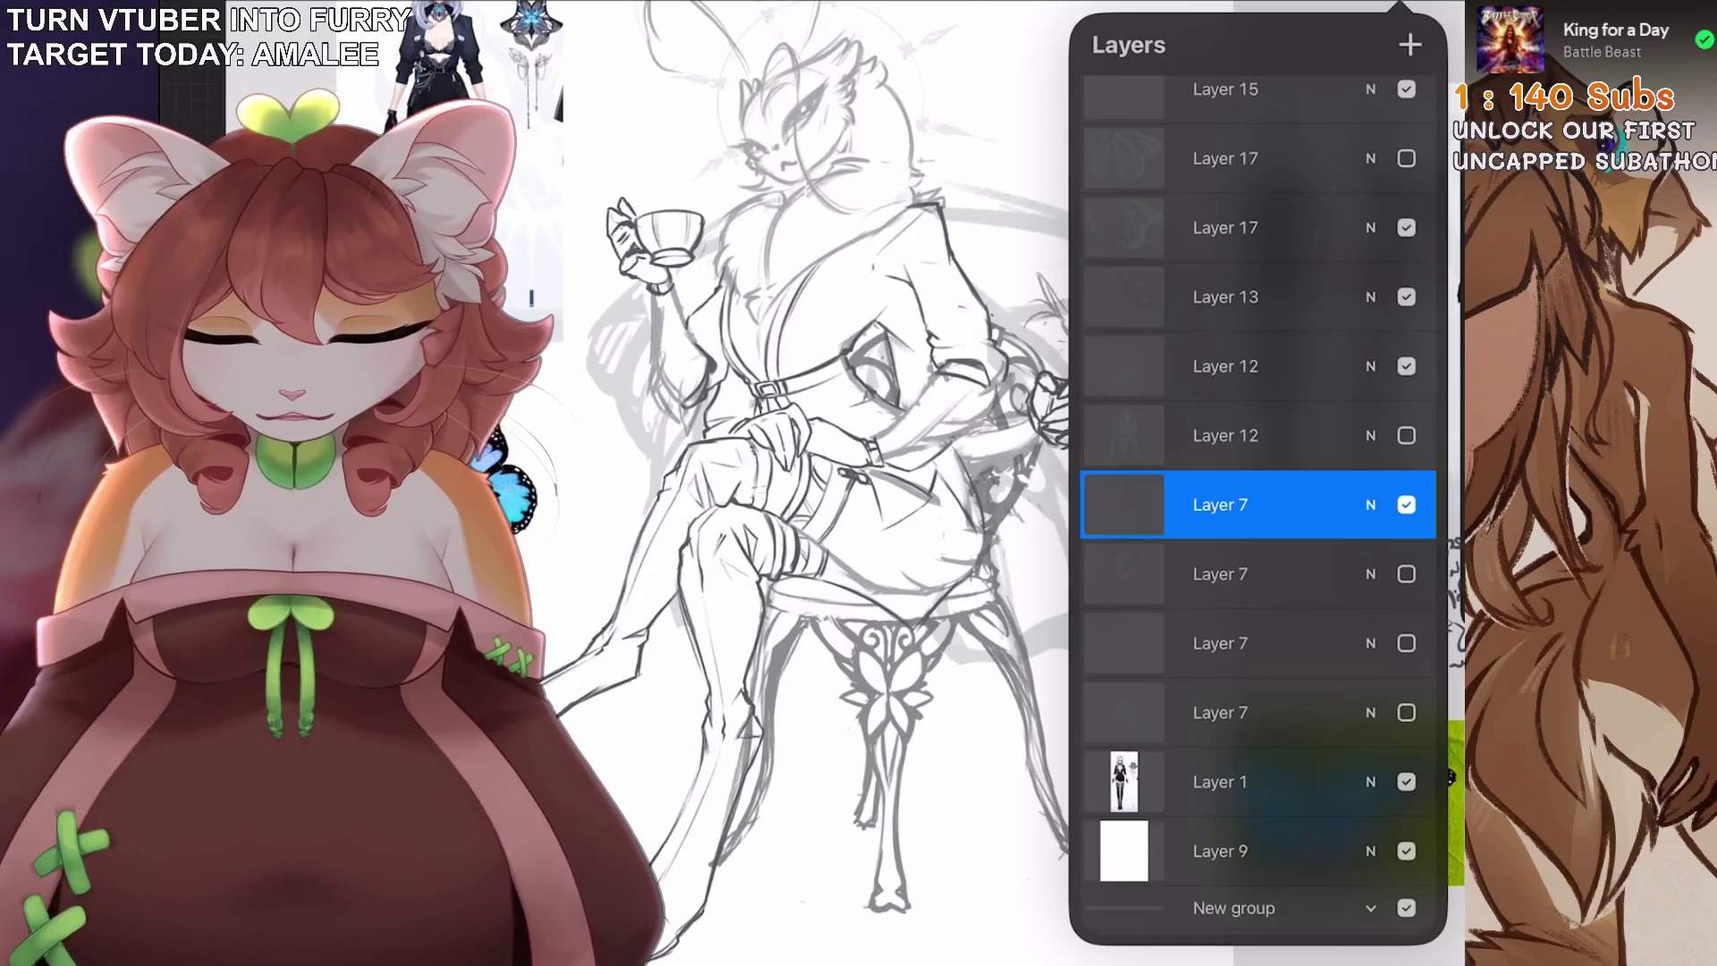
click(1370, 505)
click(1370, 504)
click(845, 389)
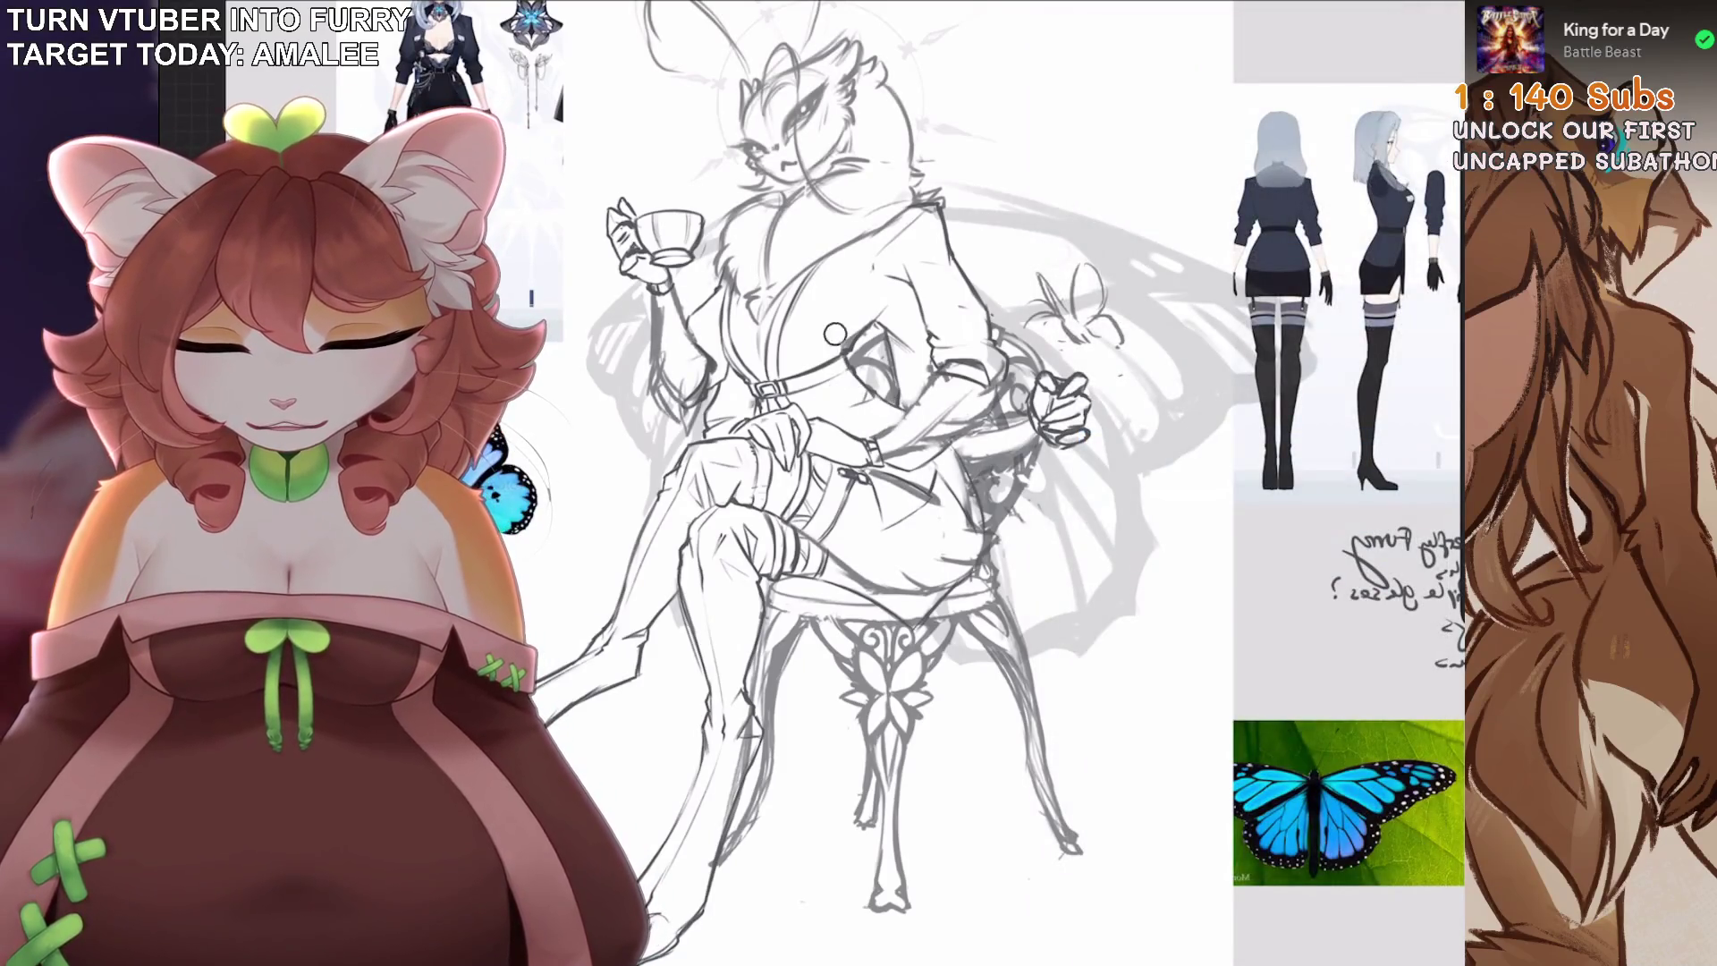
Undo the two stray strokes near the chest.
key(ctrl+z)
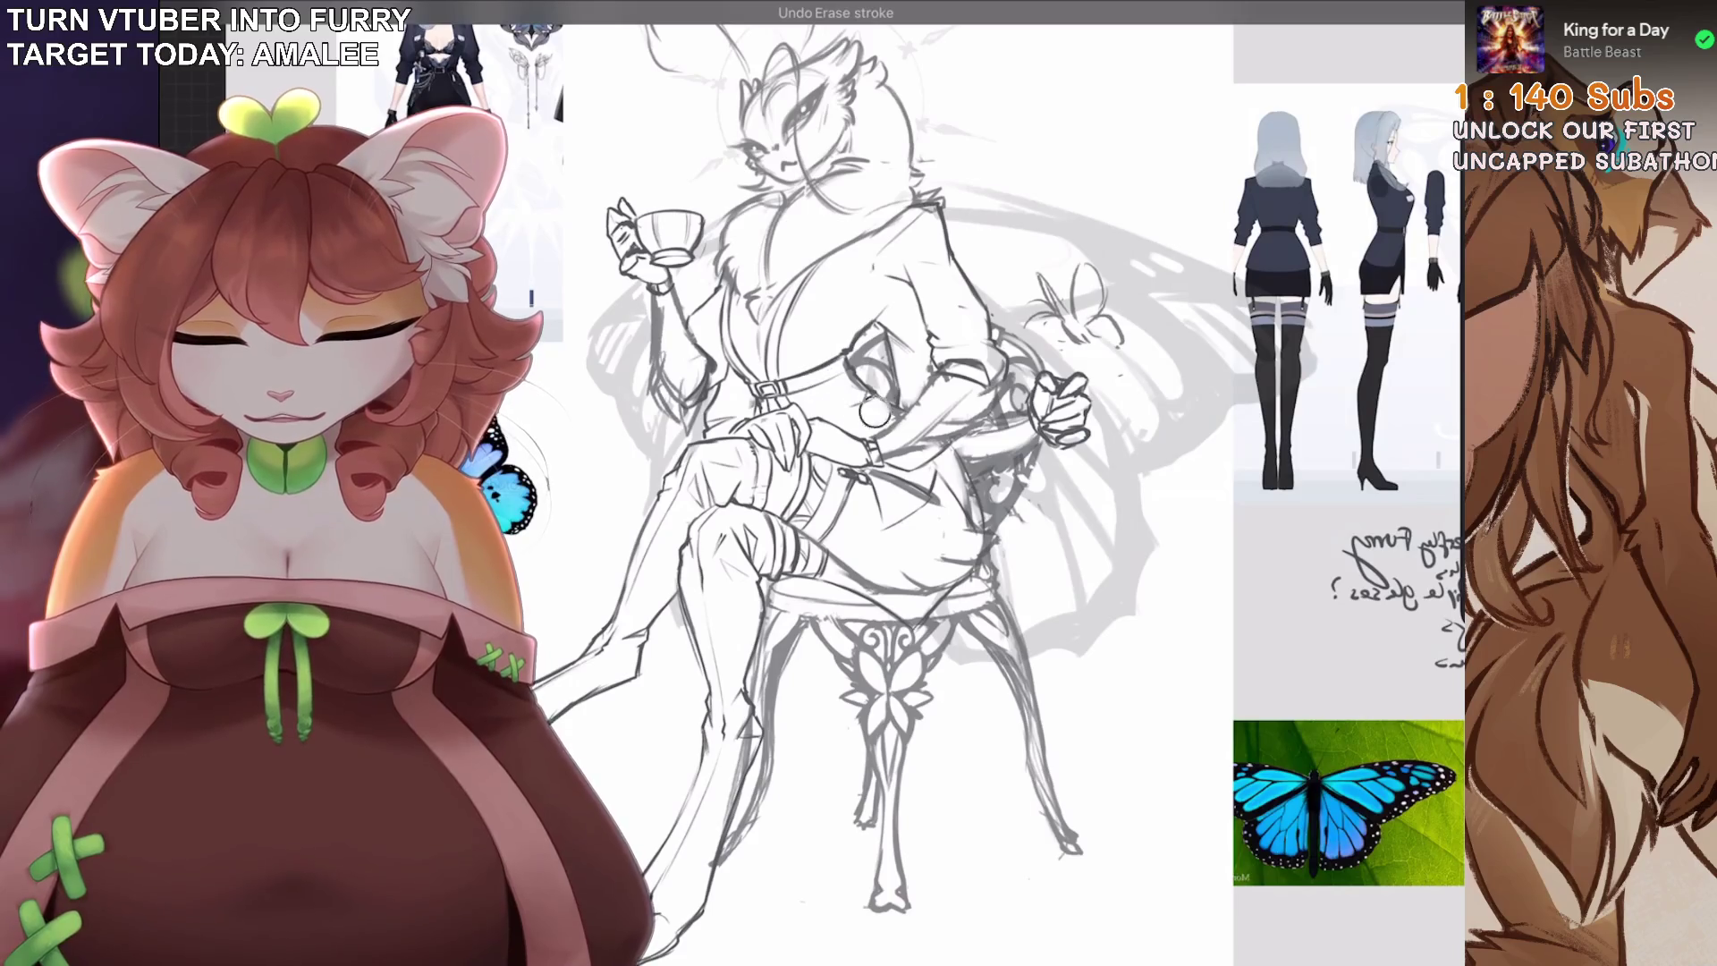
scroll(960, 351, down, 2)
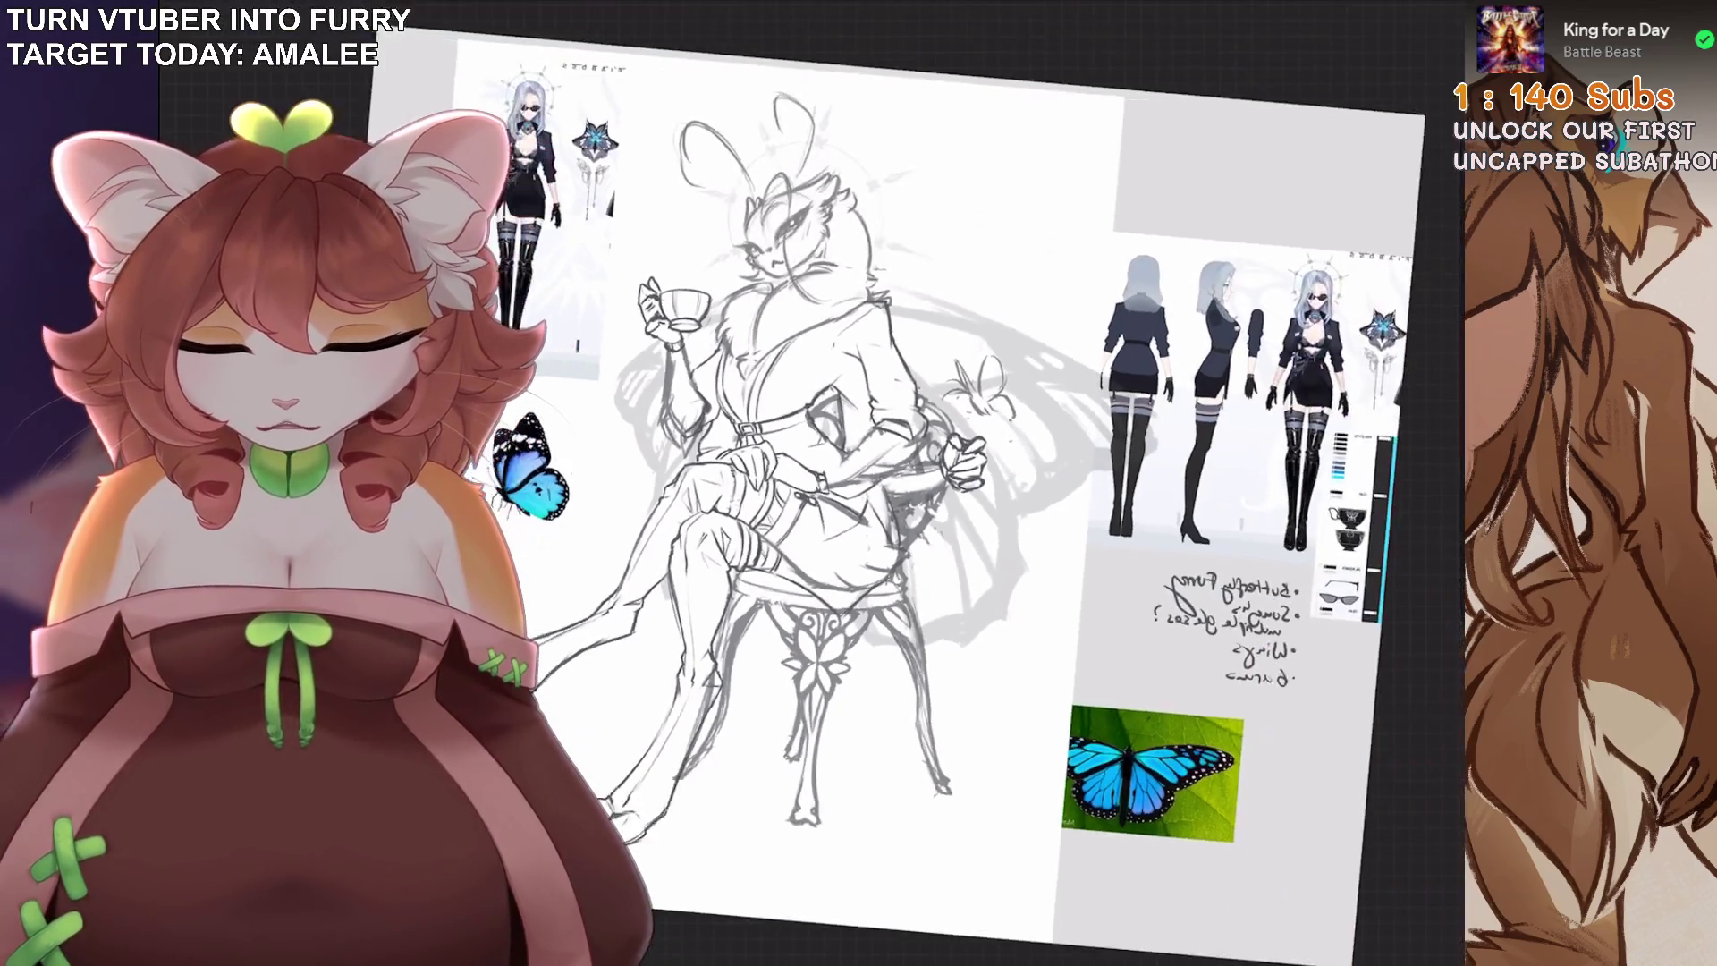
scroll(787, 310, up, 4)
scroll(813, 394, down, 3)
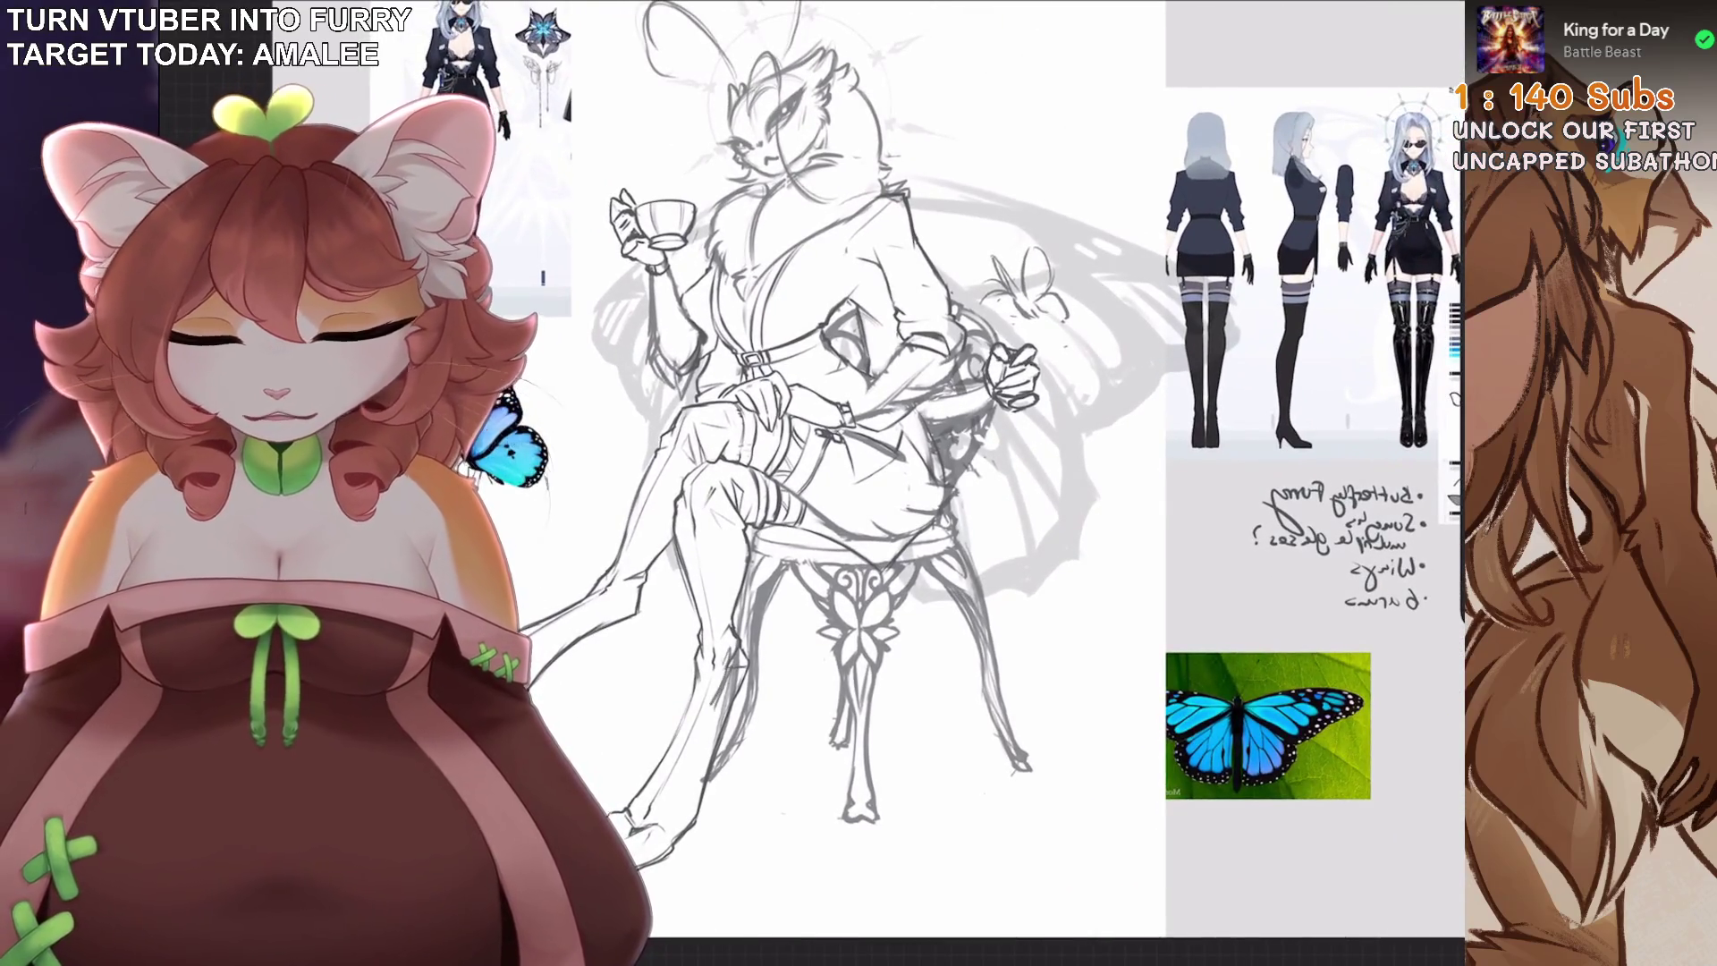
key(ctrl+z)
Set Layer 12's opacity to 17%, after briefly trying 51%.
key(l)
click(1226, 438)
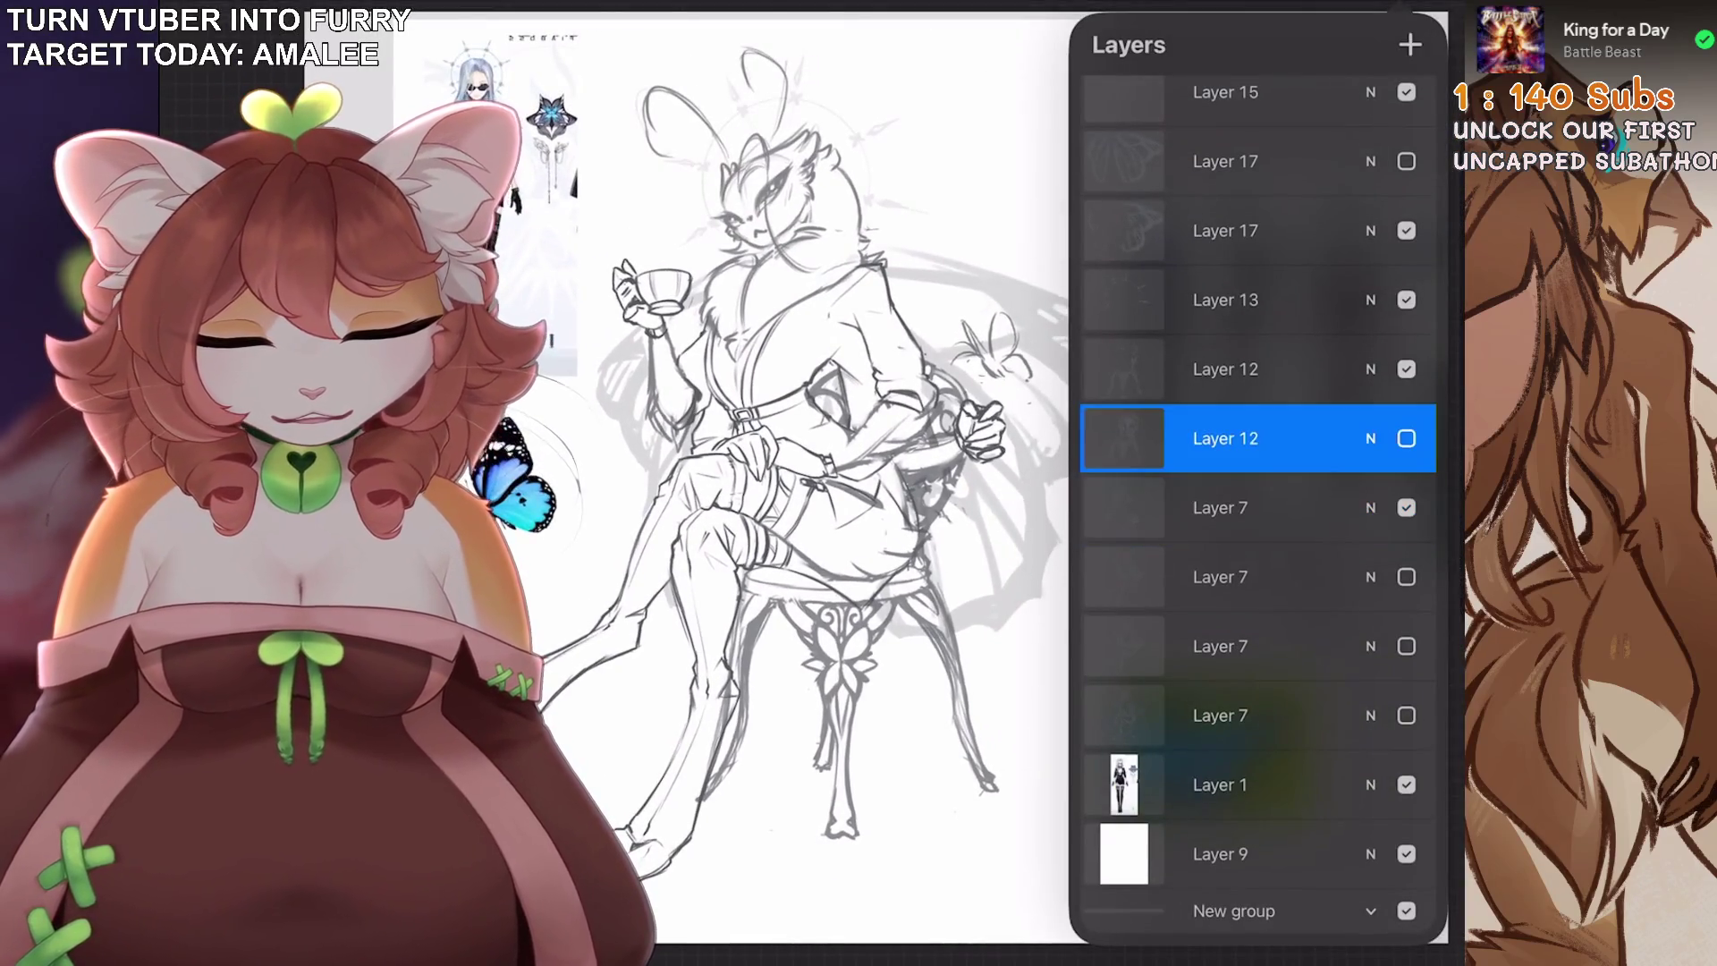
click(1370, 438)
mouse_move(1422, 452)
mouse_down()
mouse_move(1227, 453)
mouse_move(1262, 452)
mouse_up()
click(805, 447)
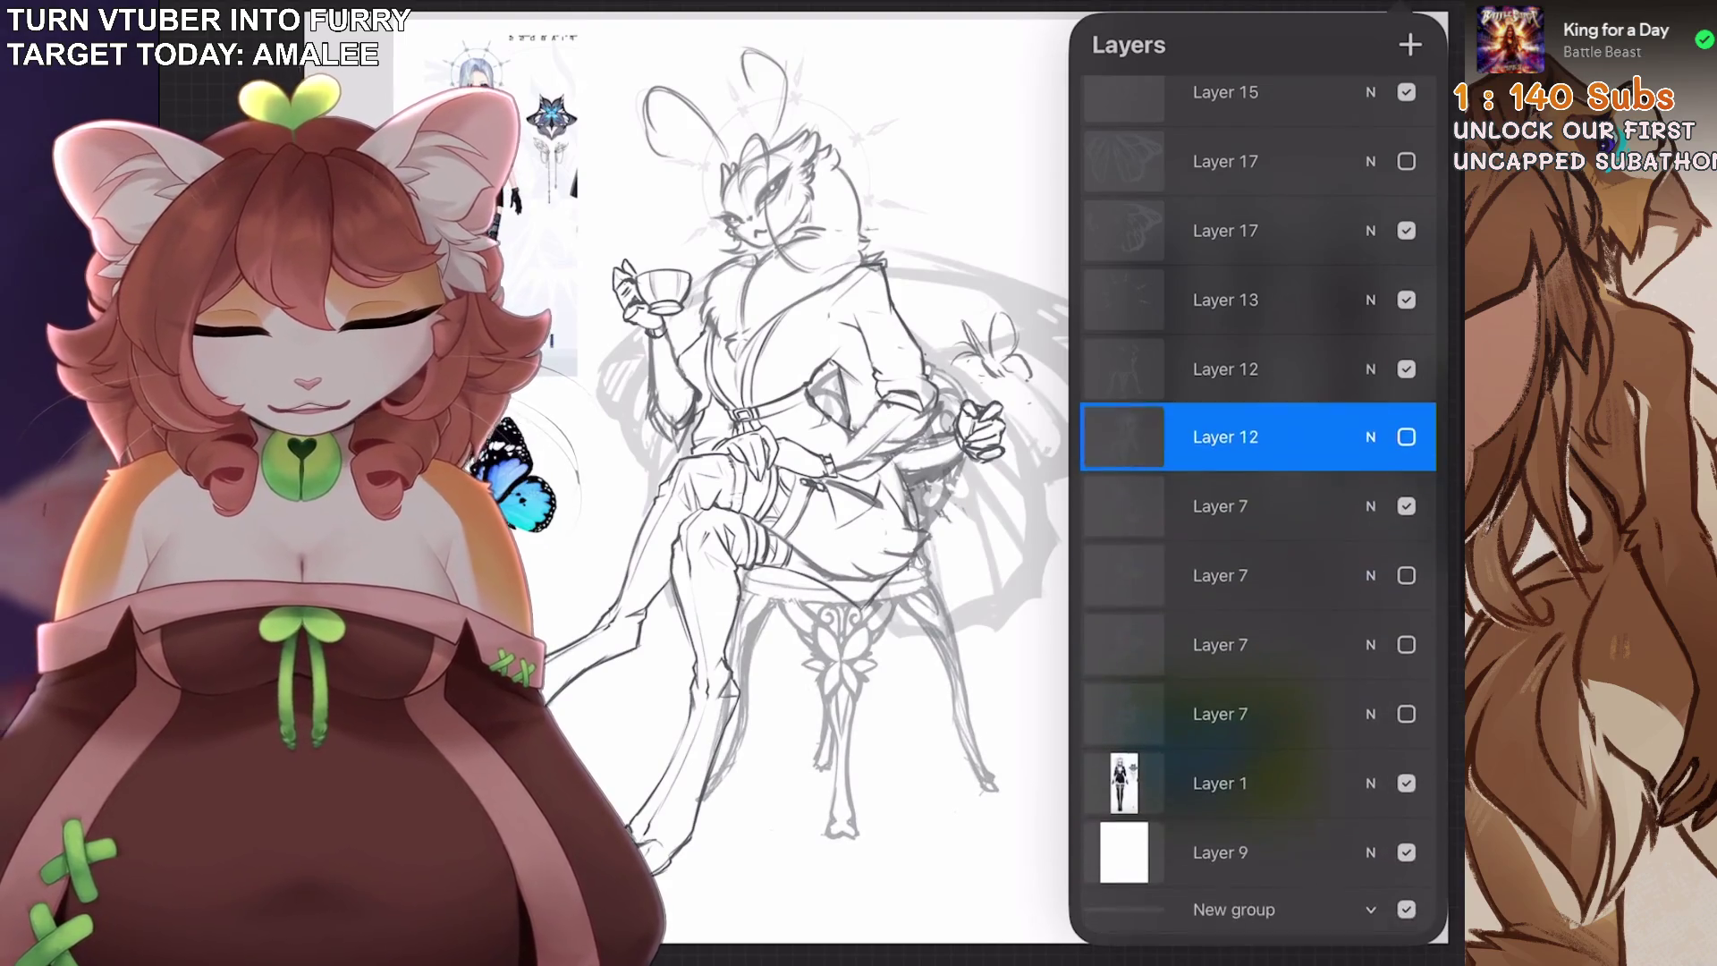
click(1370, 874)
drag(1262, 314, 1152, 314)
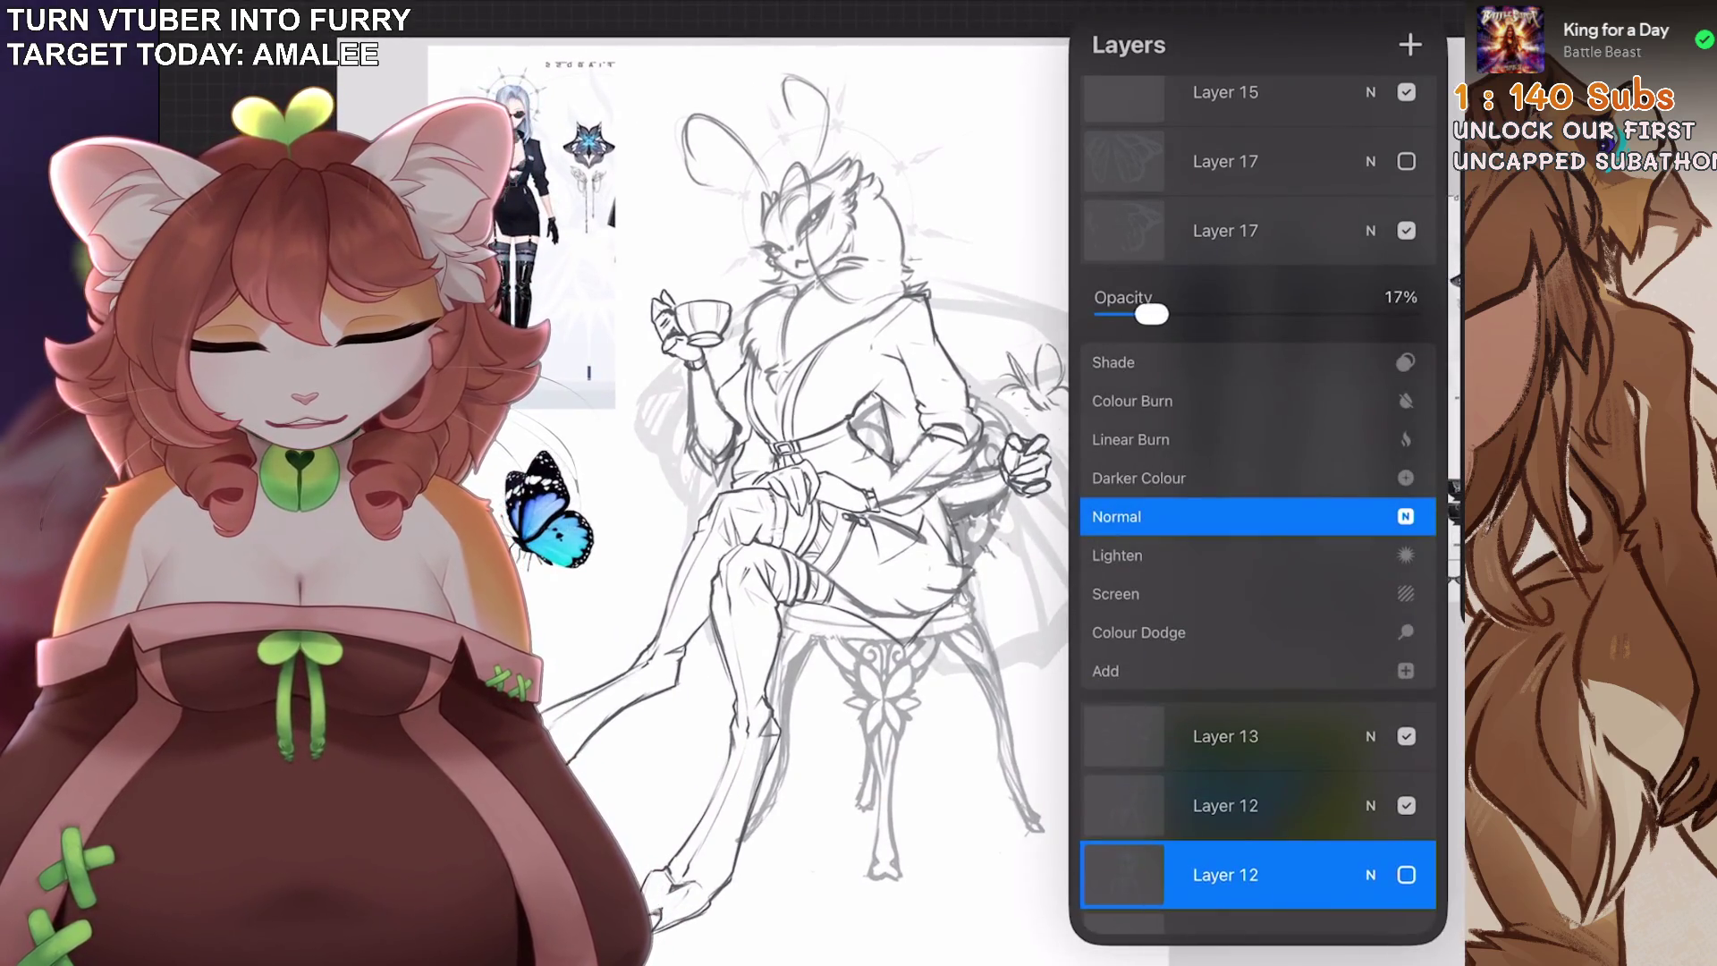
click(1370, 875)
click(805, 448)
drag(805, 447, 797, 466)
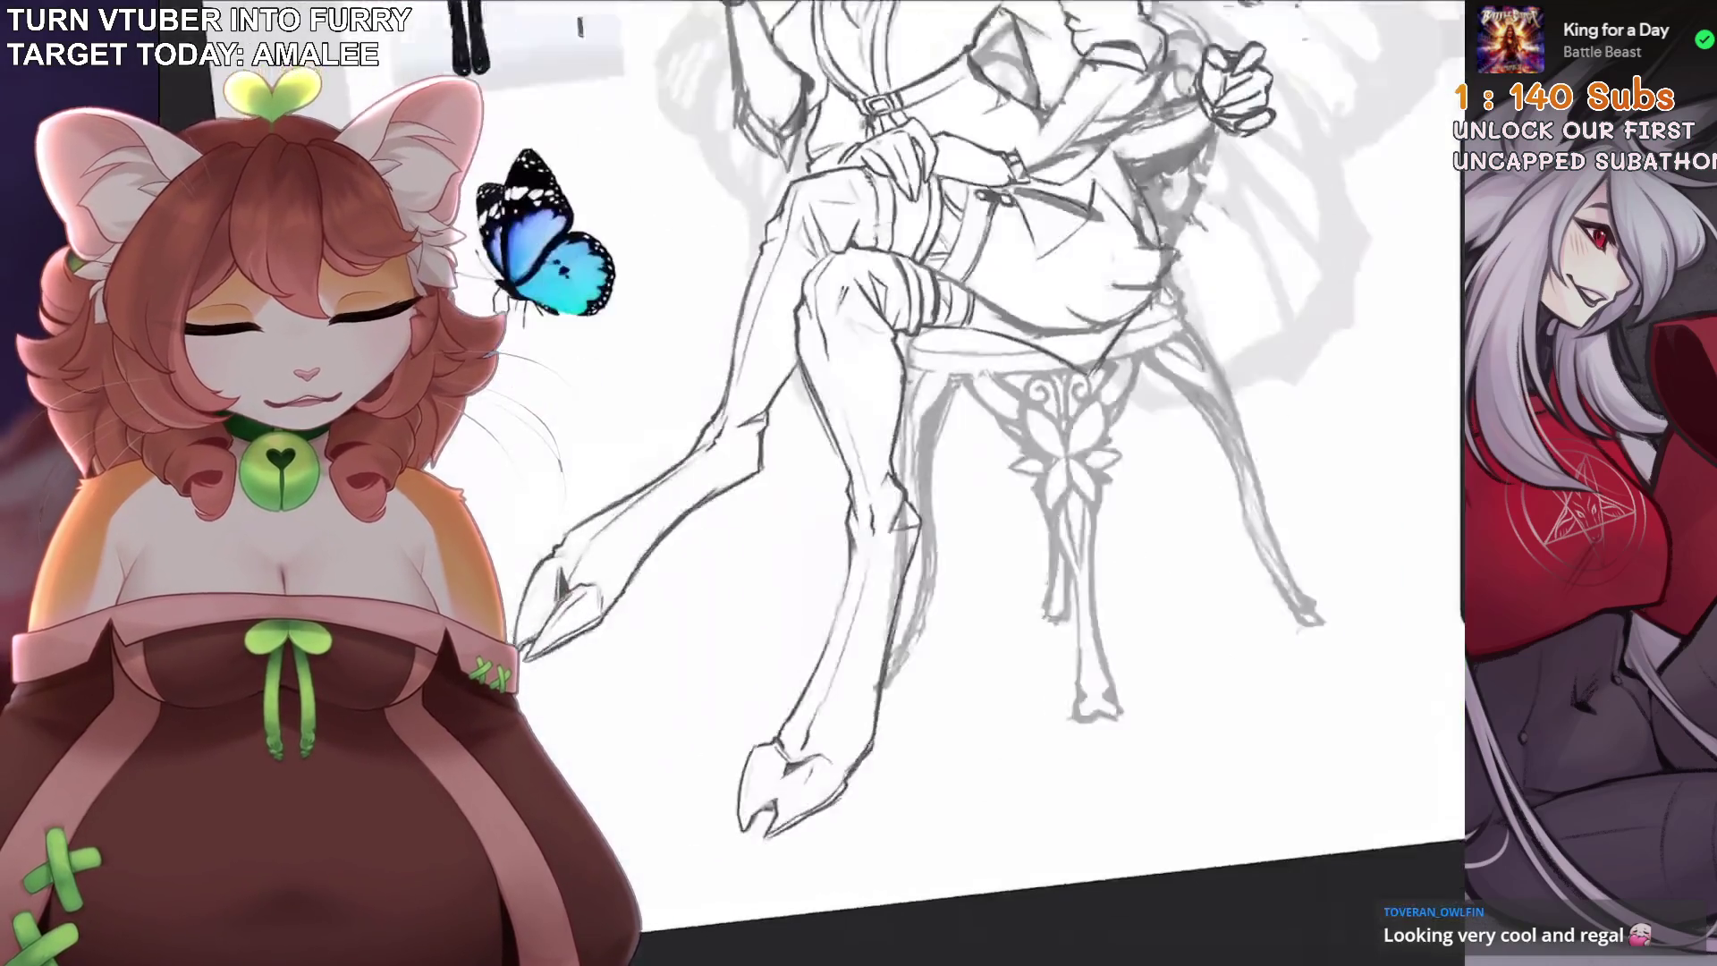
Undo the rough wrist stroke and ink a cleaner, darker wrist line in two passes.
key(ctrl+z)
drag(1021, 420, 1149, 385)
drag(1019, 413, 1113, 376)
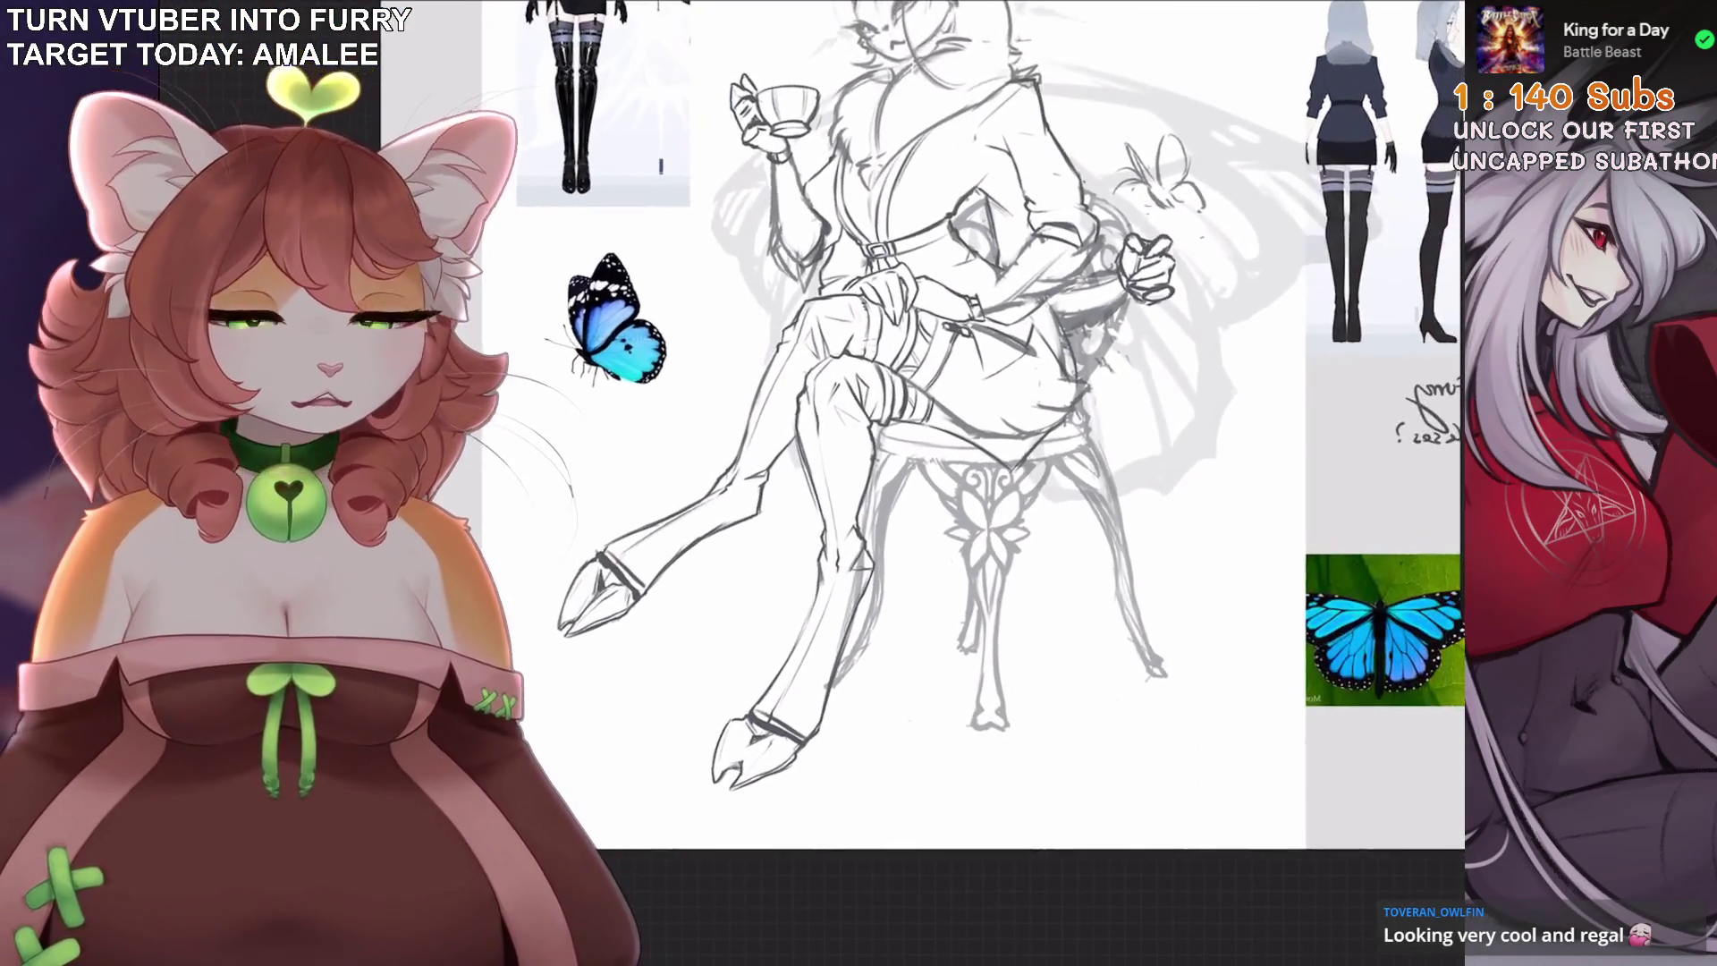
key(l)
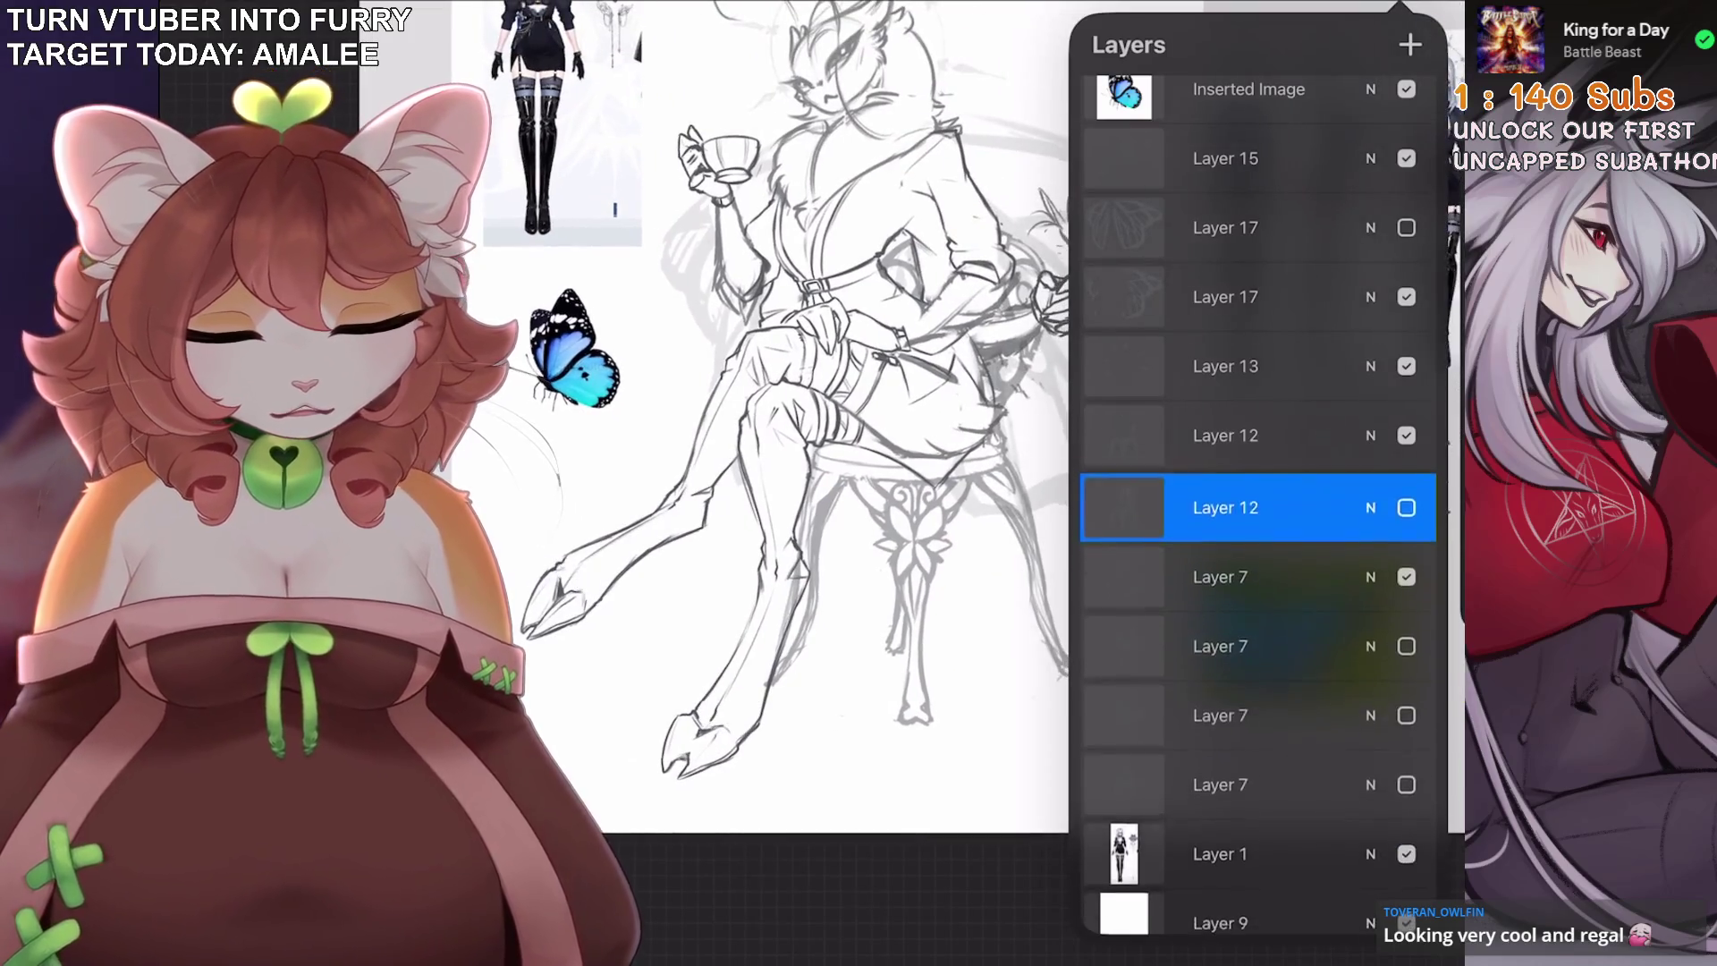